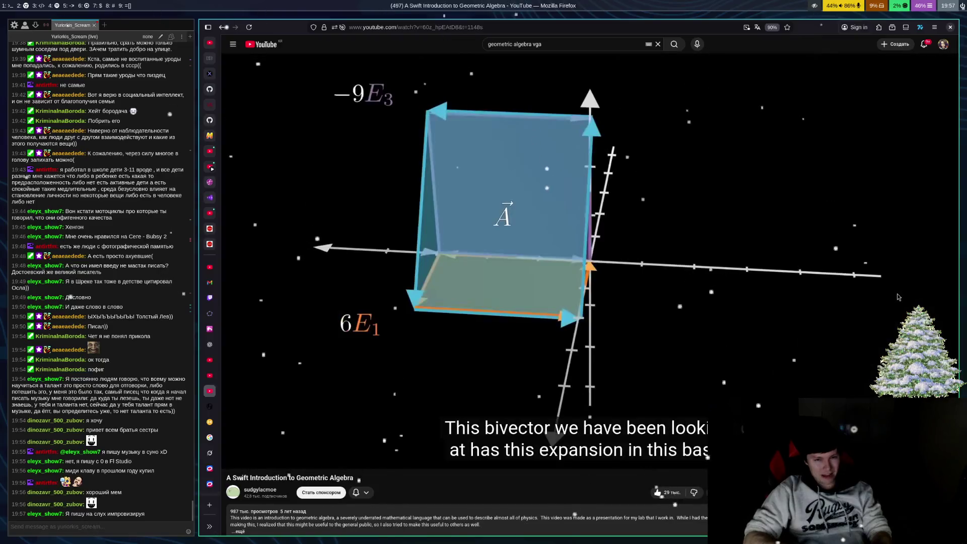
key("ctrl+Tab")
key("ctrl+Tab")
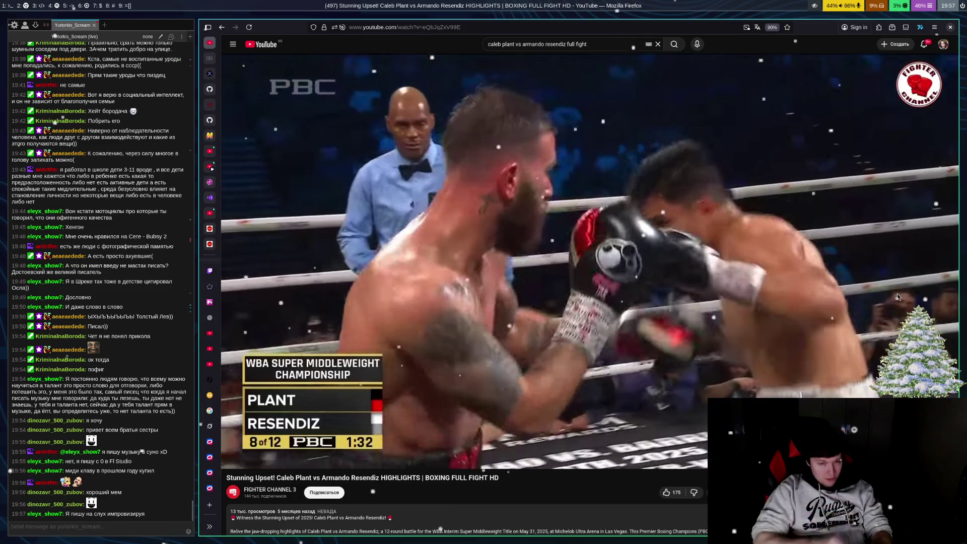
Step: Switch to the Caleb Plant vs Armando Resendiz highlights tab and start the video
left_click(899, 297)
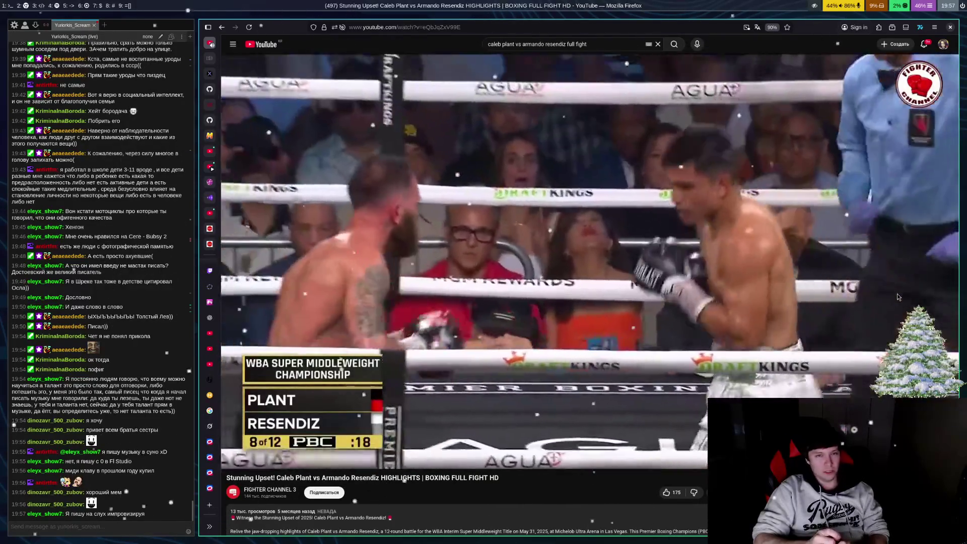
Step: Let the fight highlights play into round 9, then pause at 2:32
key("space")
key("space")
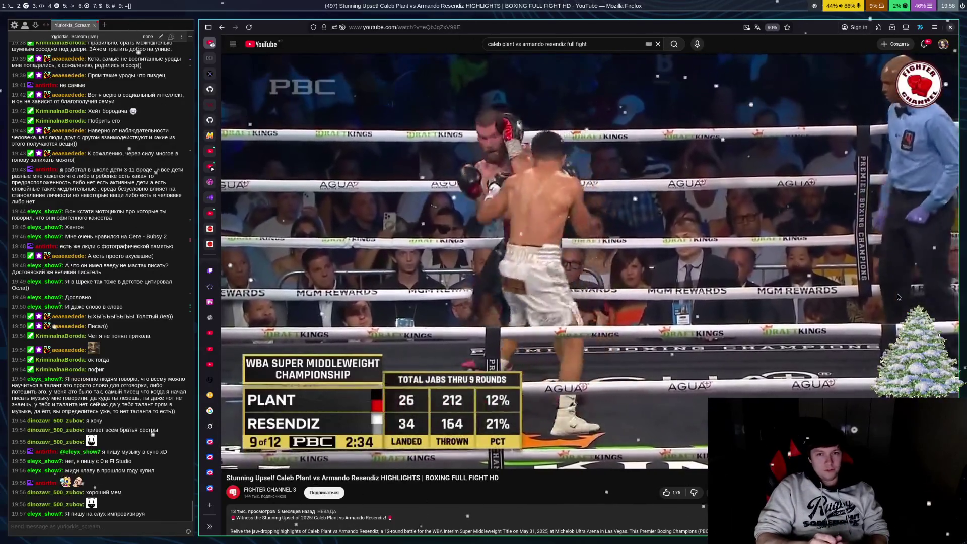
left_click(898, 297)
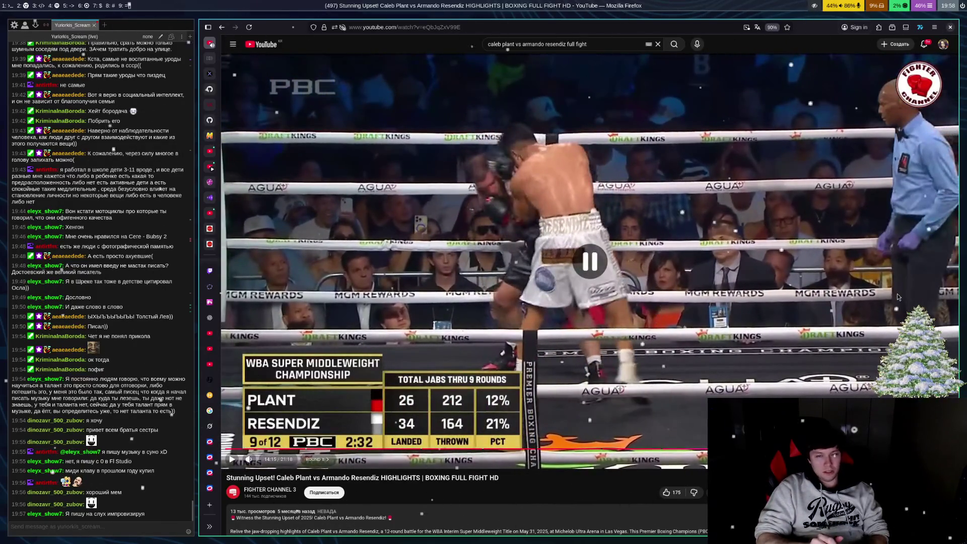
Step: Resume the highlights, pausing twice briefly while watching to round 9's final seconds
left_click(898, 298)
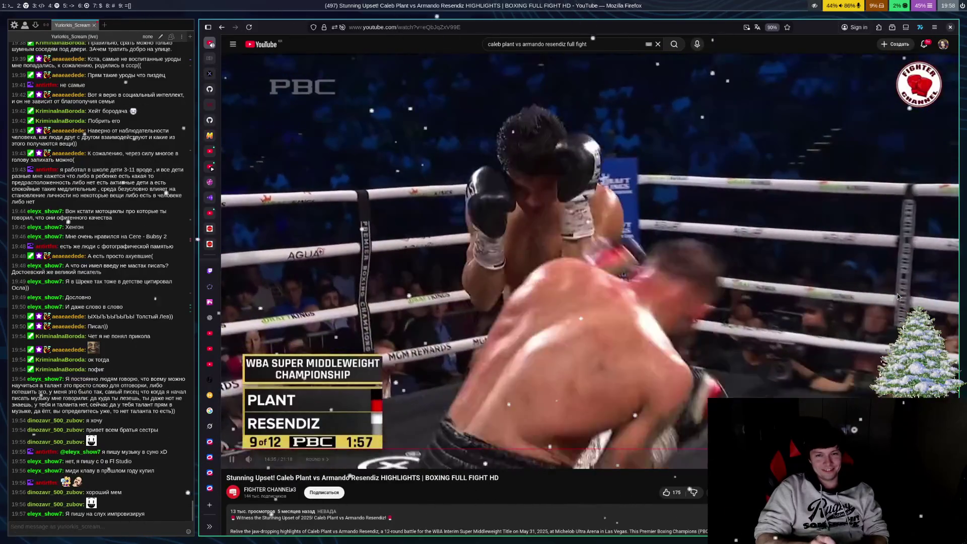
left_click(898, 297)
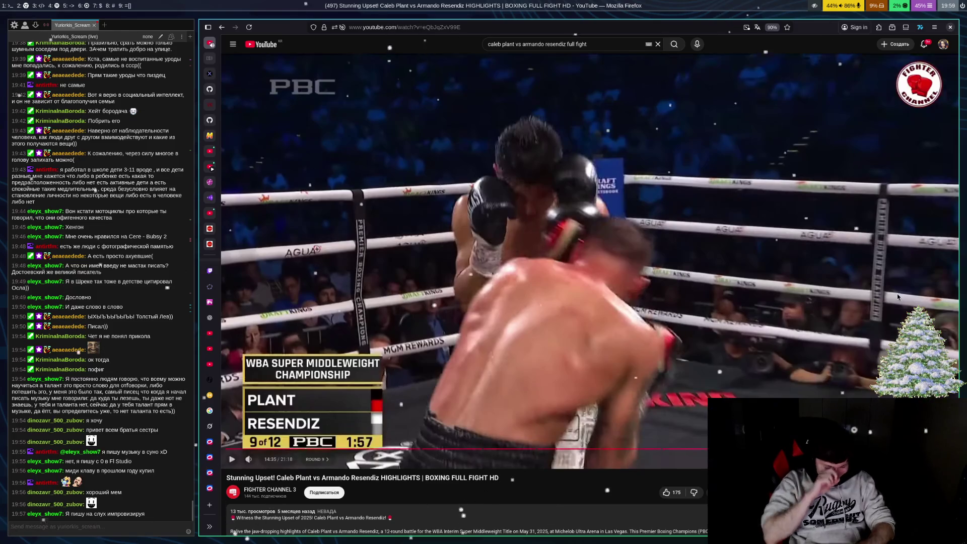
left_click(897, 297)
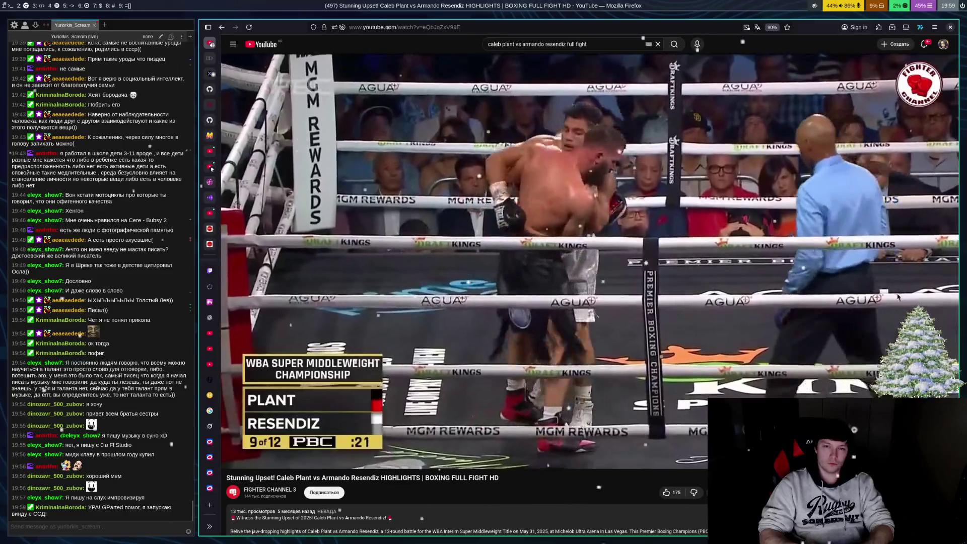
left_click(898, 297)
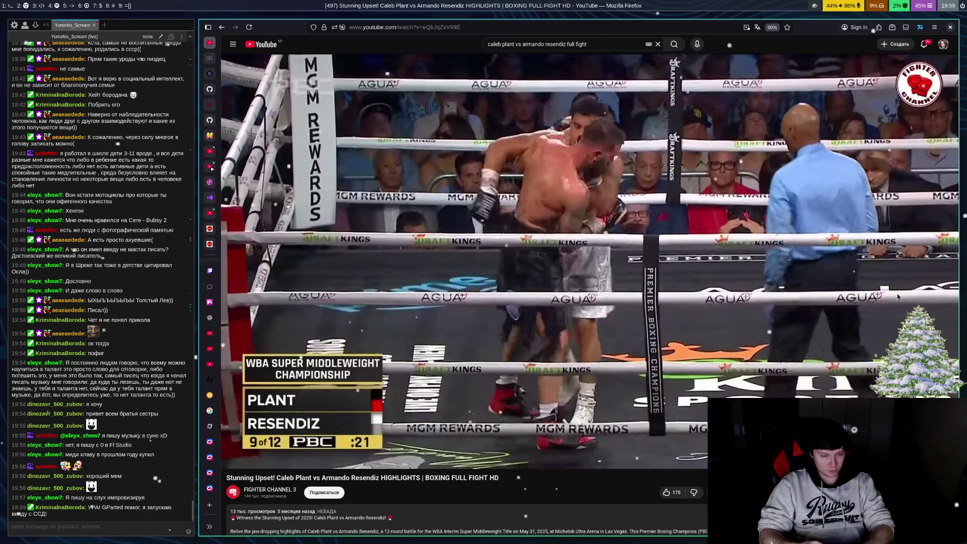
left_click(898, 297)
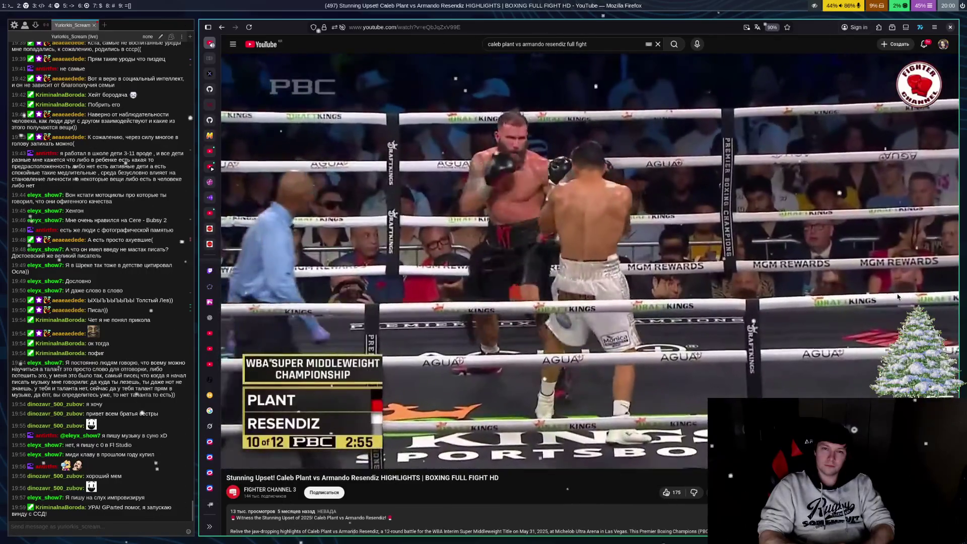
Step: Pause on the judge's scorecard overlay, then resume watching round 10 down to 1:50
left_click(898, 297)
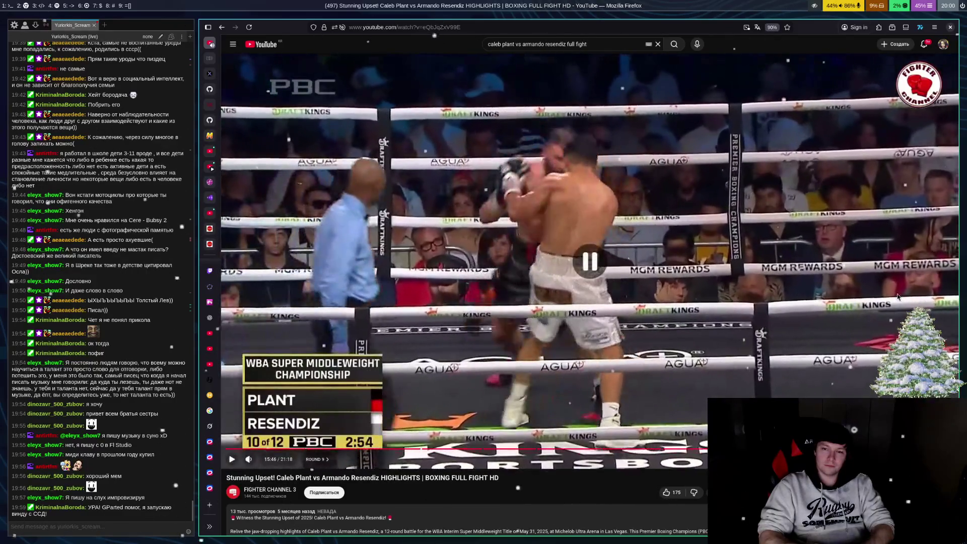
left_click(898, 297)
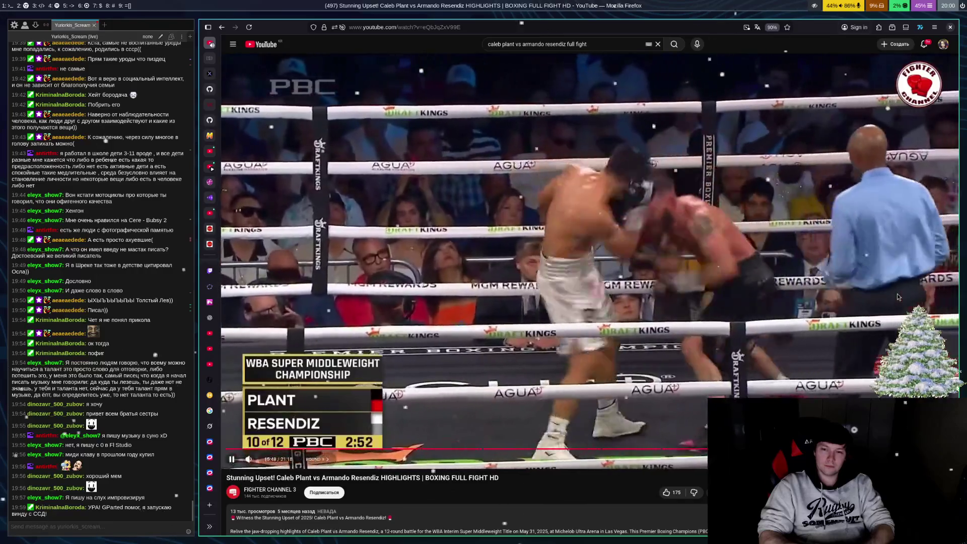
left_click(898, 298)
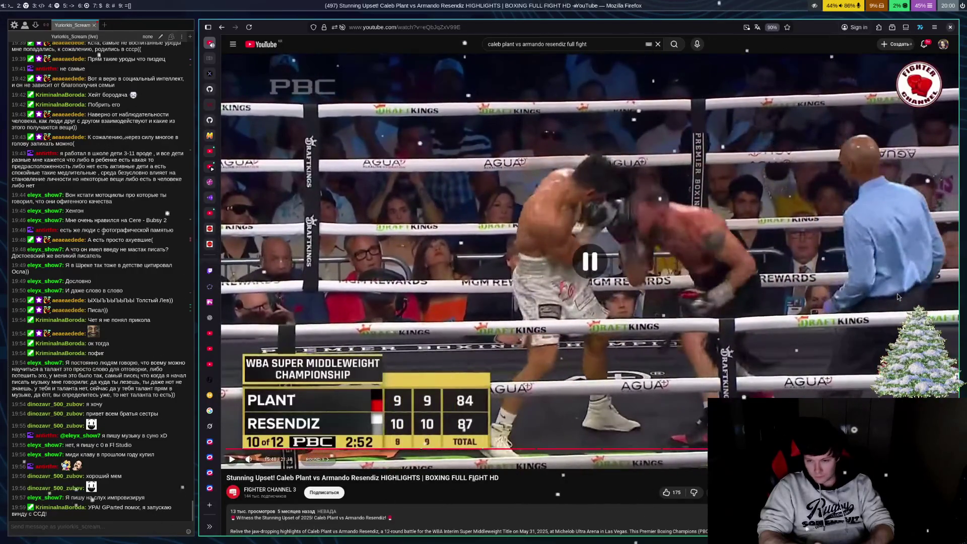
left_click(898, 297)
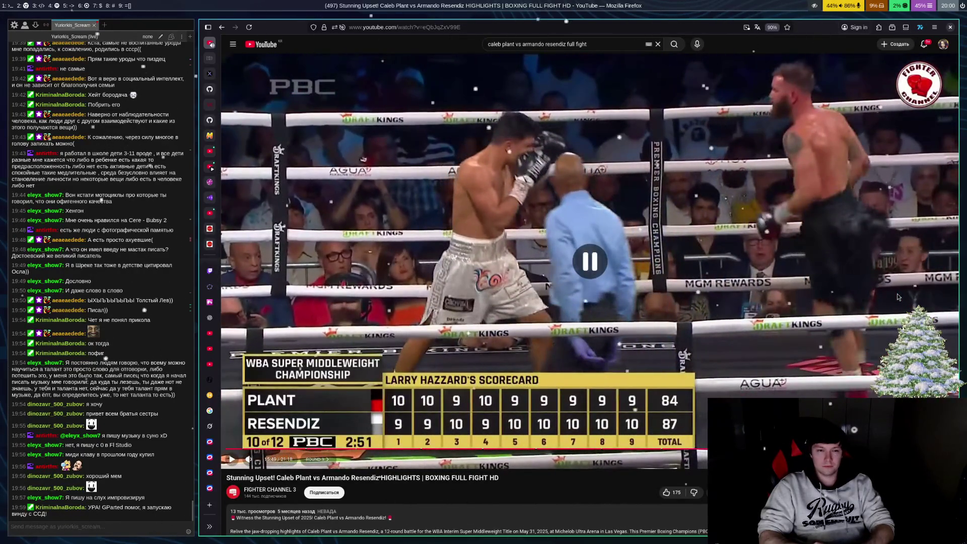
left_click(898, 298)
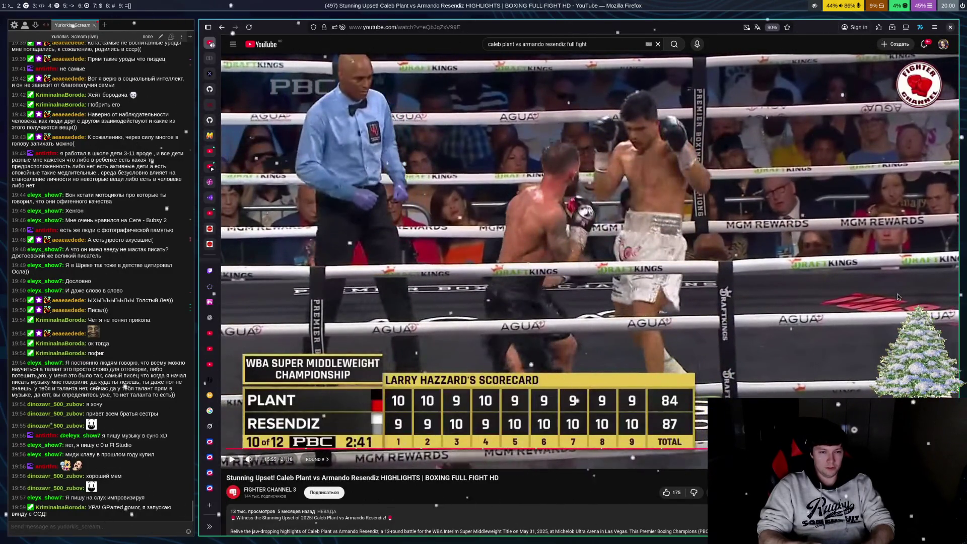
left_click(898, 298)
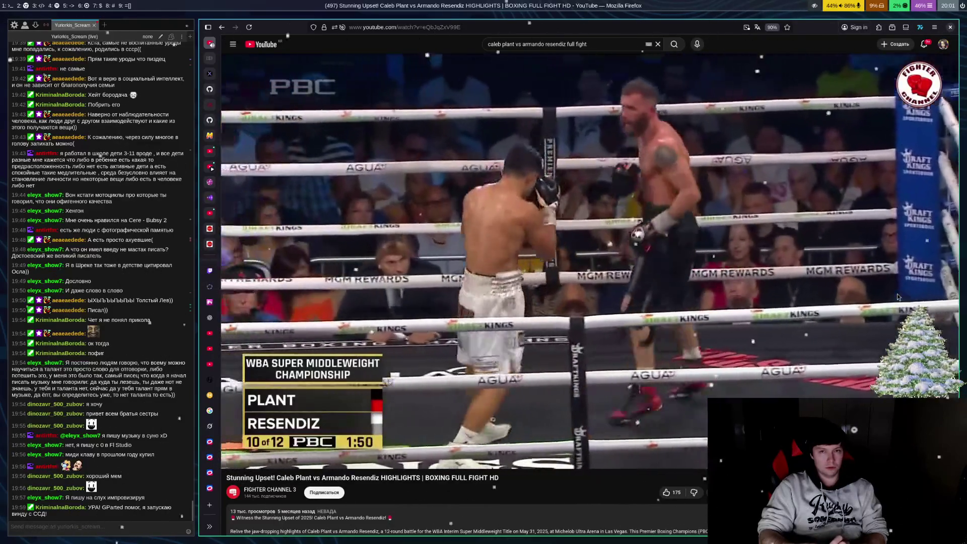
Step: Rewind the round 10 exchange 5 seconds twice, replaying it and ending paused at 16:29
key("space")
key("space")
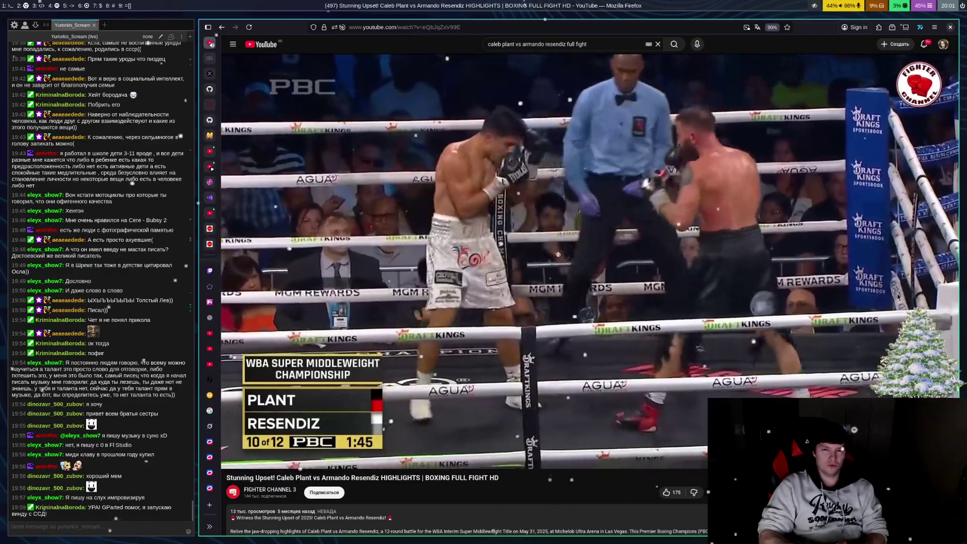
key("Left")
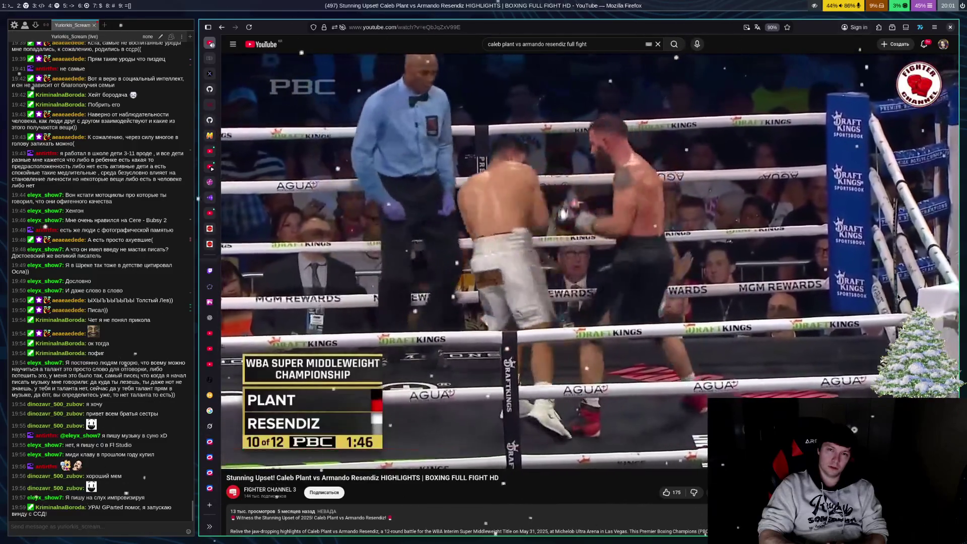
key("space")
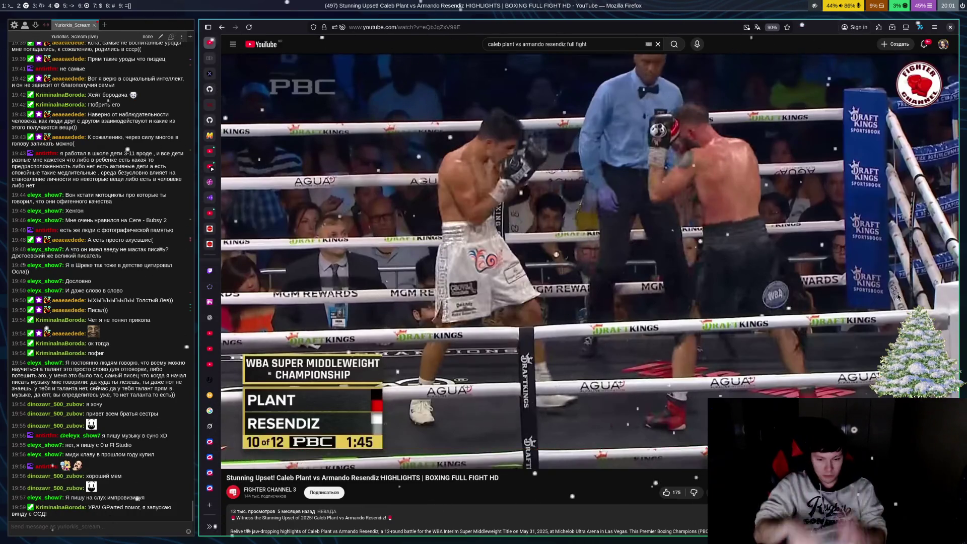
key("Left")
key("space")
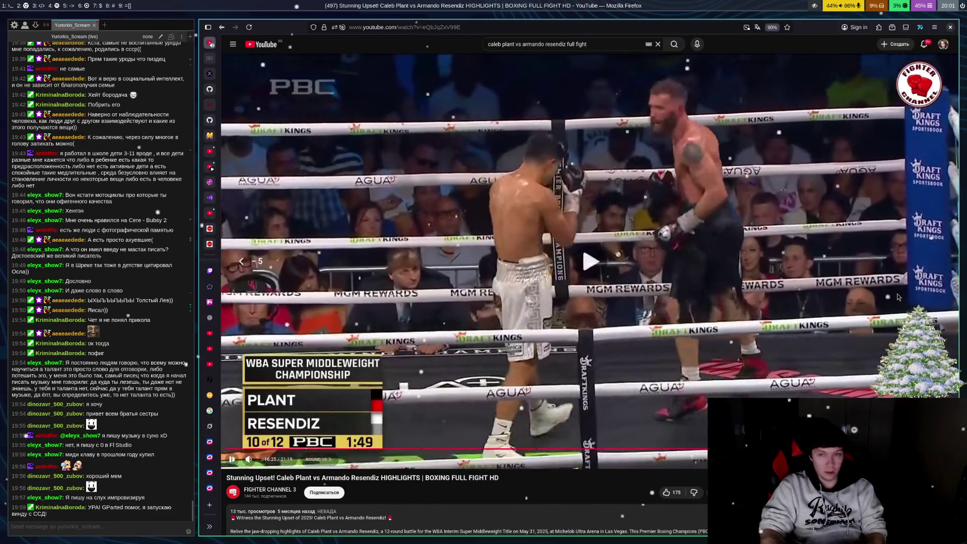
key("space")
key("space")
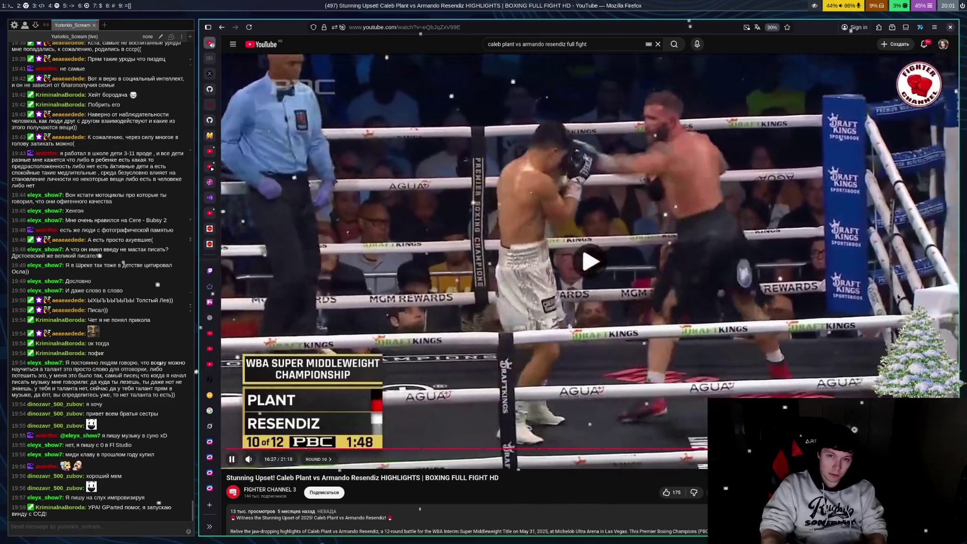
key("space")
key("space")
key("space")
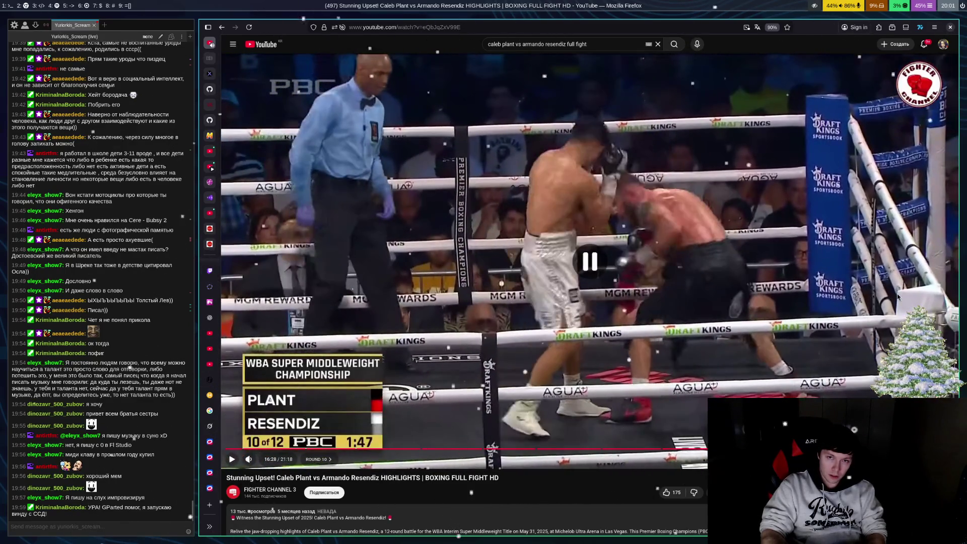
key("space")
key("space")
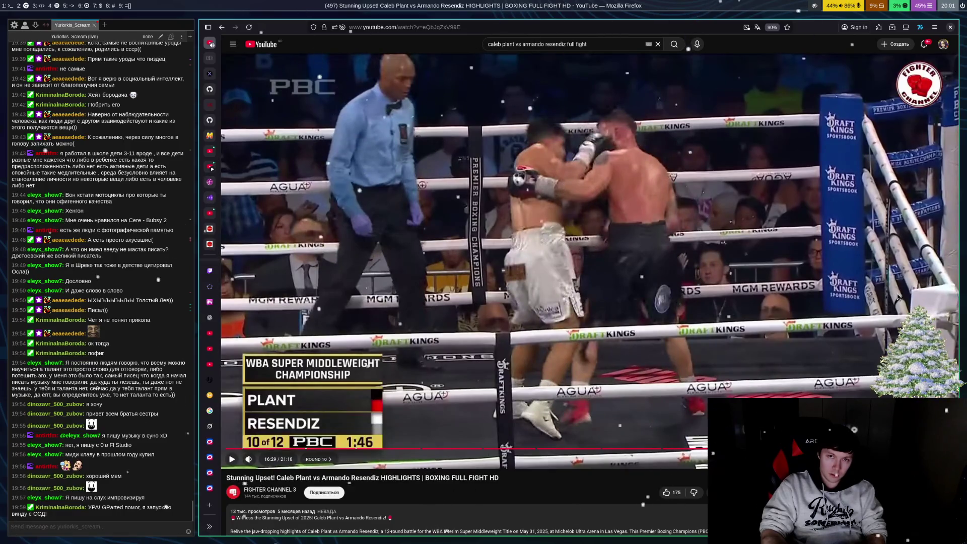
key("space")
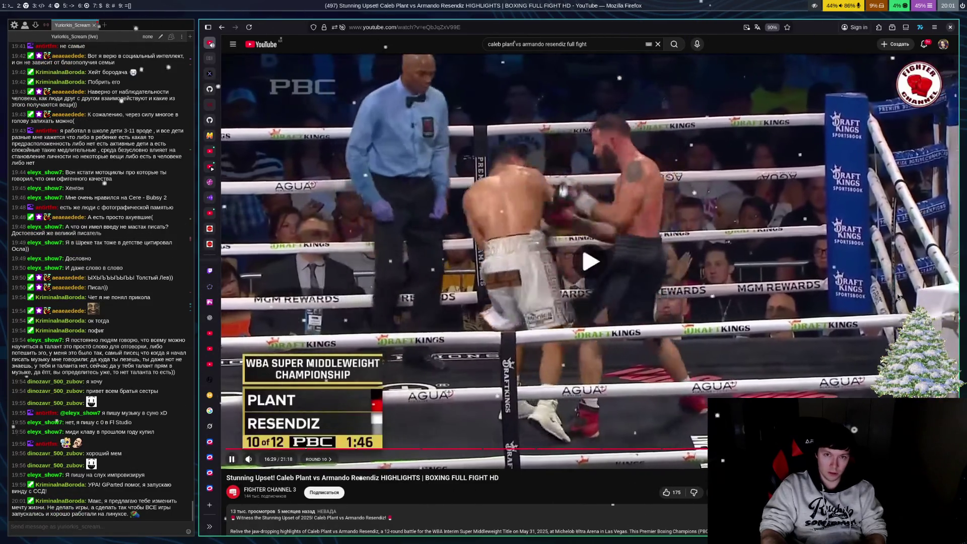
key("space")
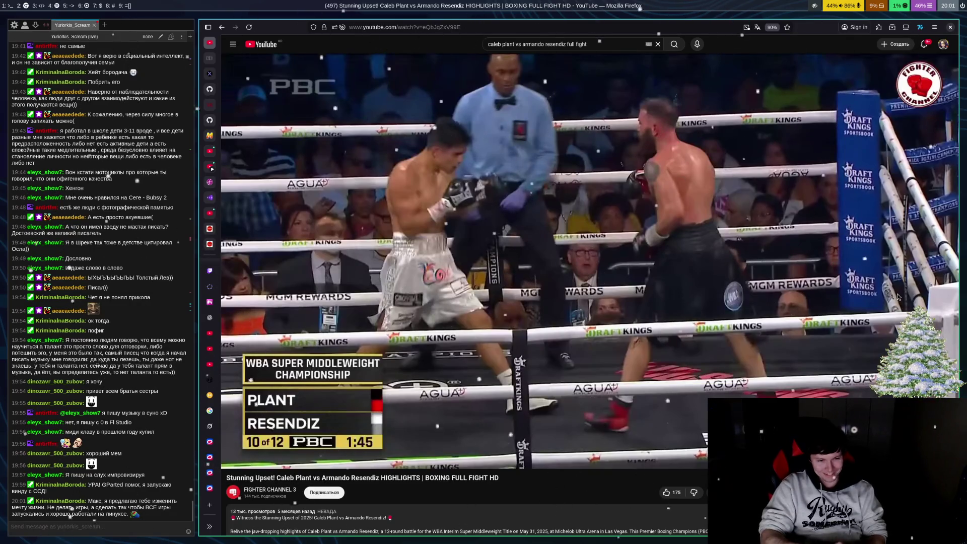
Step: Watch the highlights into round 11, pause at the 1:36 mark, then go to Telegram
left_click(898, 297)
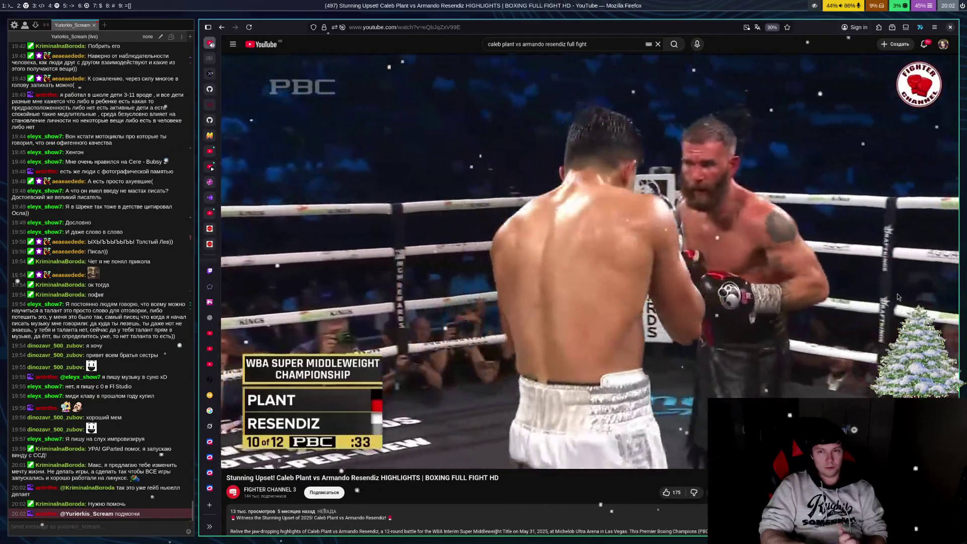
left_click(898, 297)
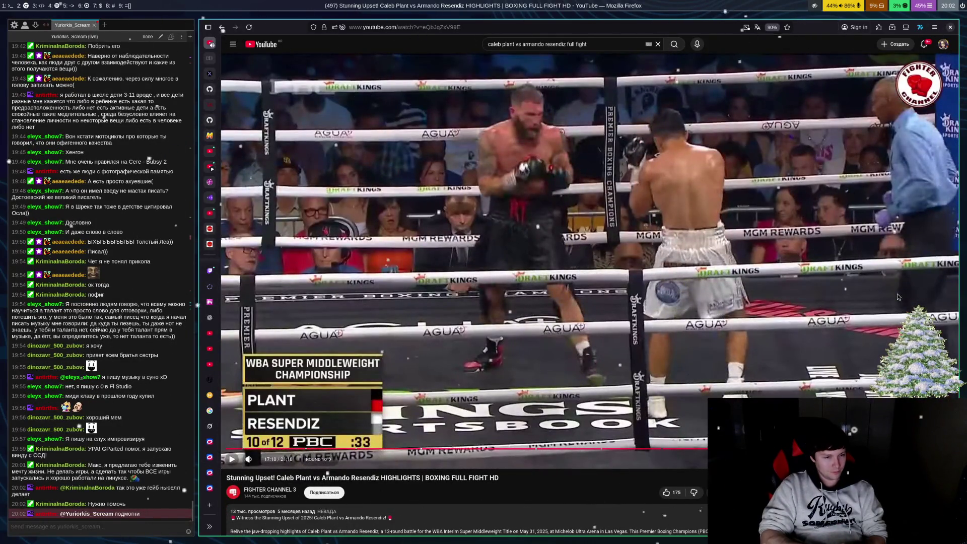
left_click(898, 297)
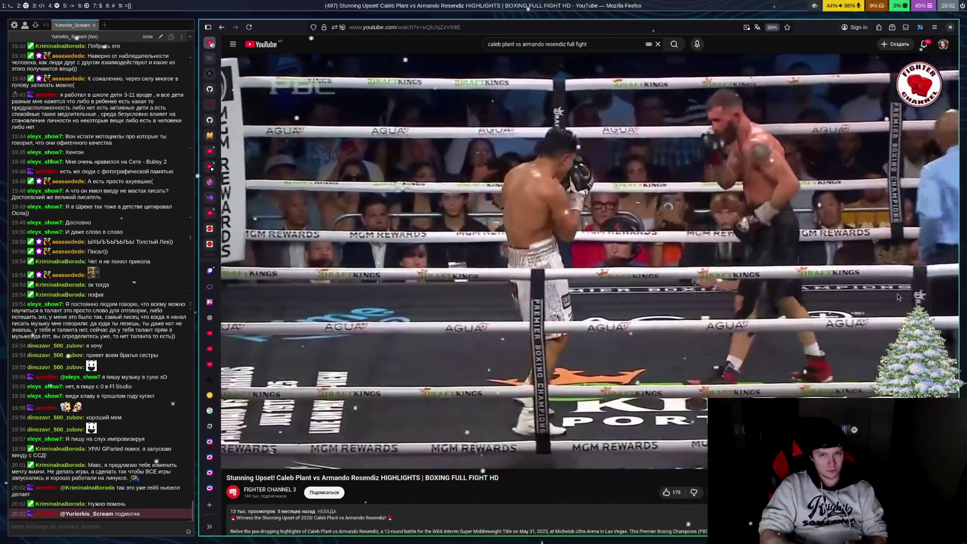
key("space")
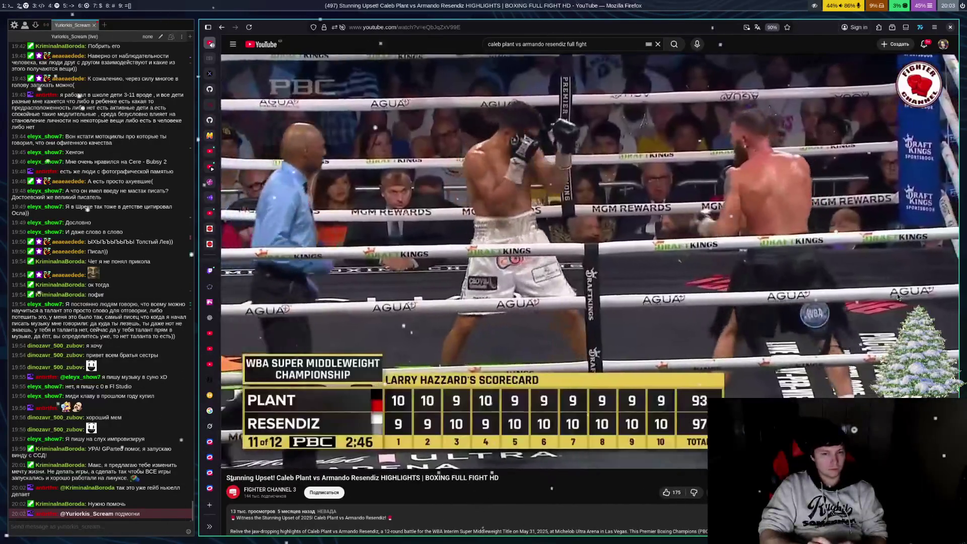
left_click(899, 297)
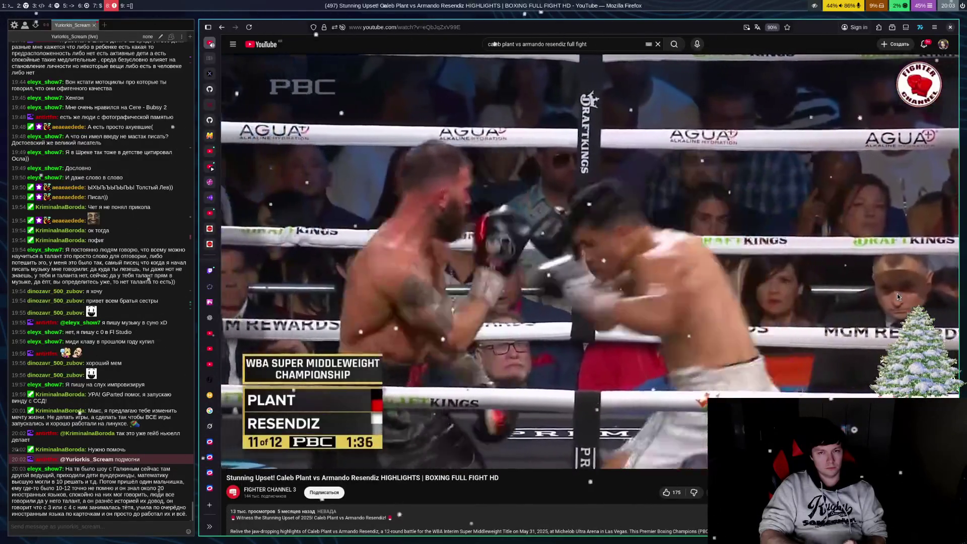
left_click(898, 298)
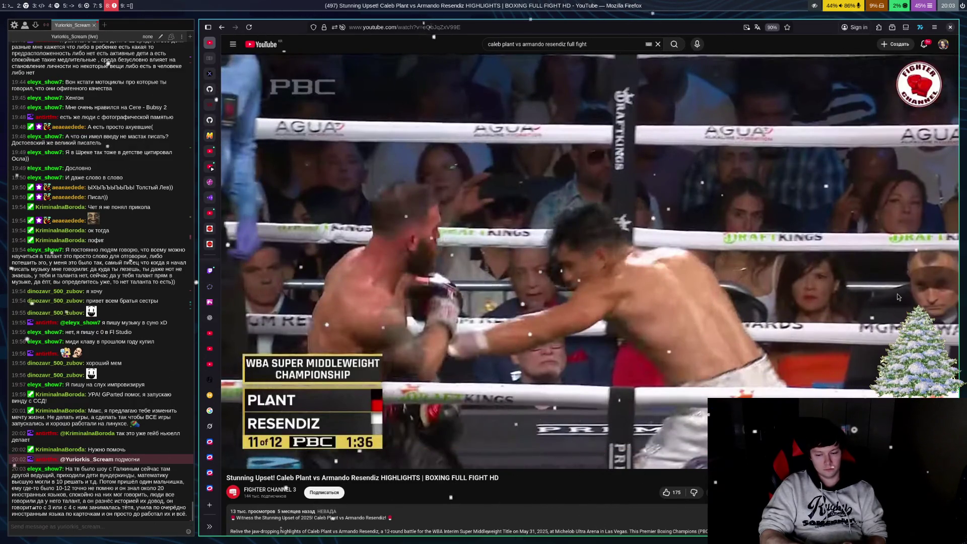
key("super+5")
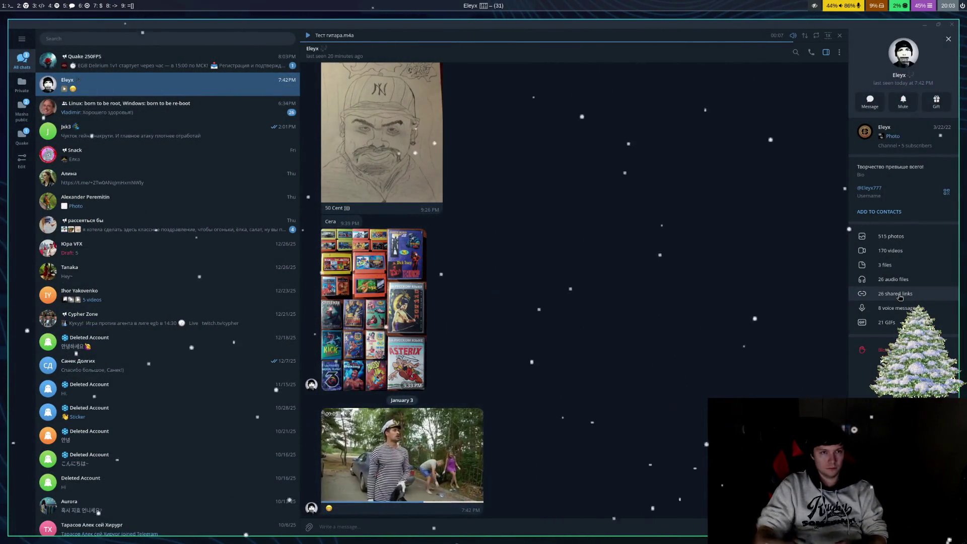
Step: Open the Quake 250FPS channel with its EGB Cup Quake Live announcement
left_click(155, 57)
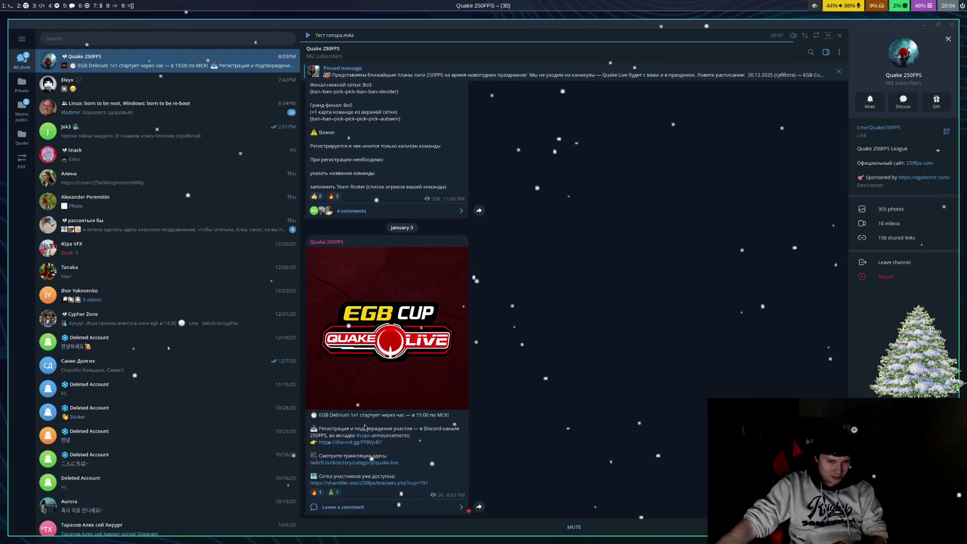
Step: Pass through the Blender workspace back to Firefox's paused round 11 highlights
key("super+6")
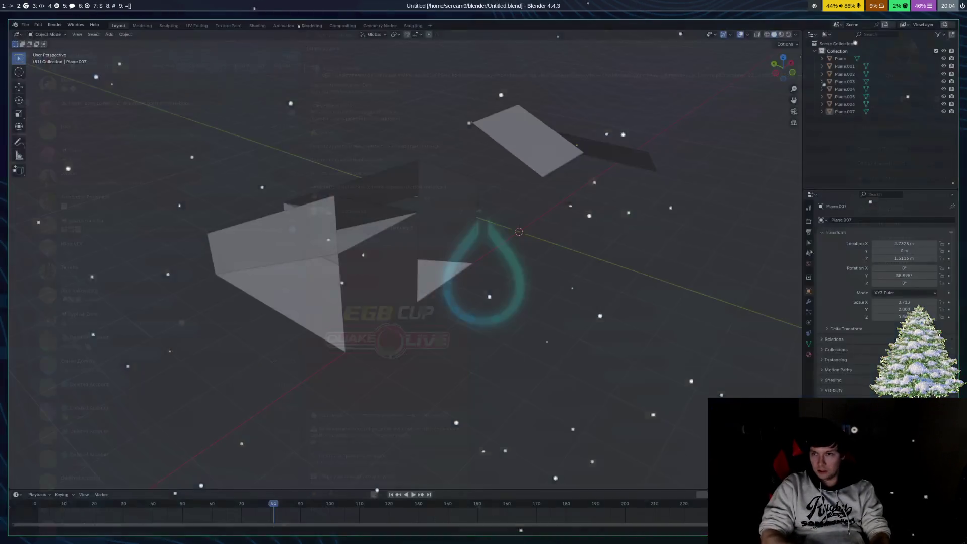
key("super+2")
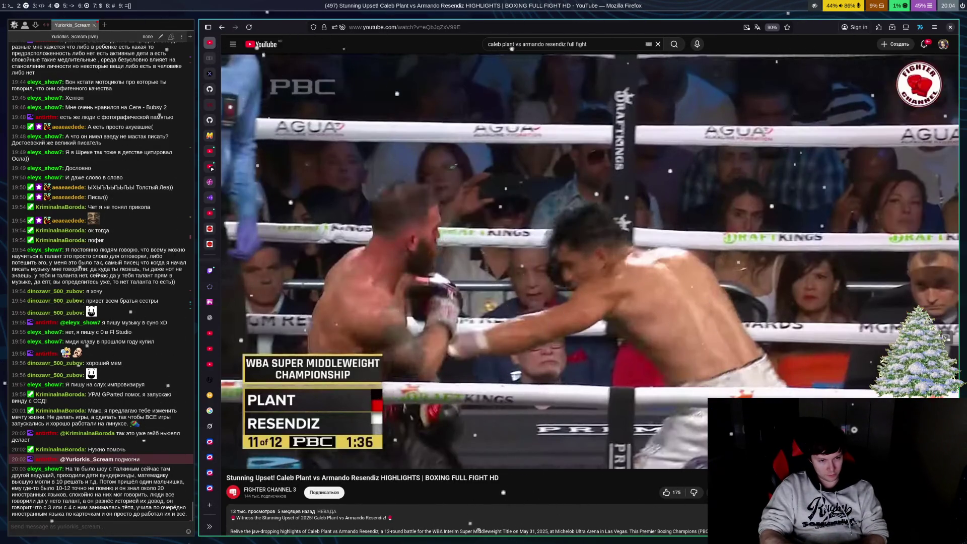
Step: Resume the Plant vs Resendiz highlights and let round 11 play to its end
key("space")
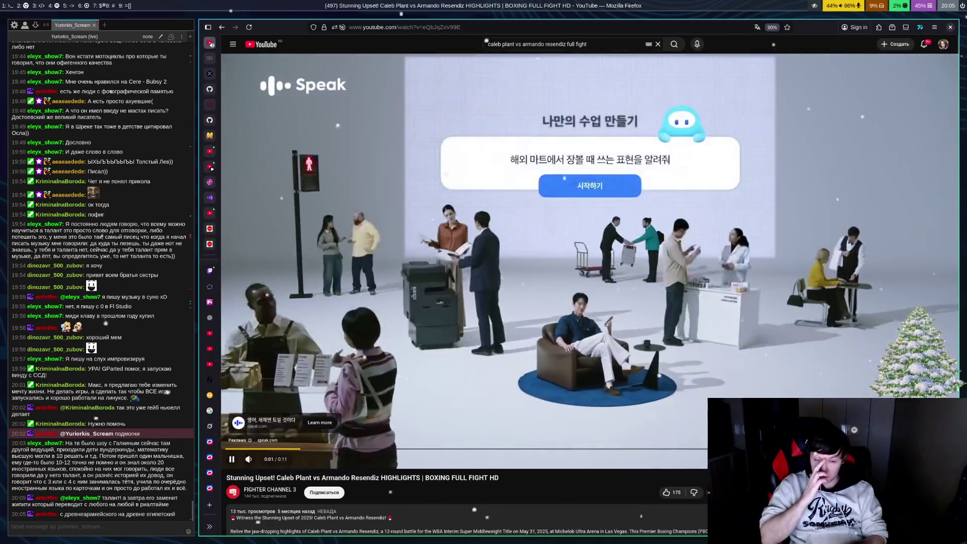
Step: Pause and resume the Speak ad until the round 12 highlights return
key("space")
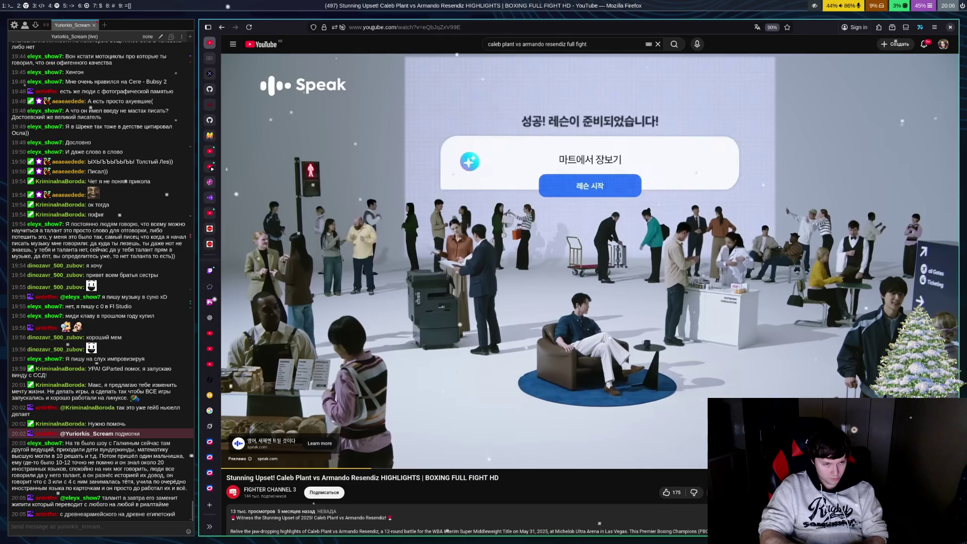
key("space")
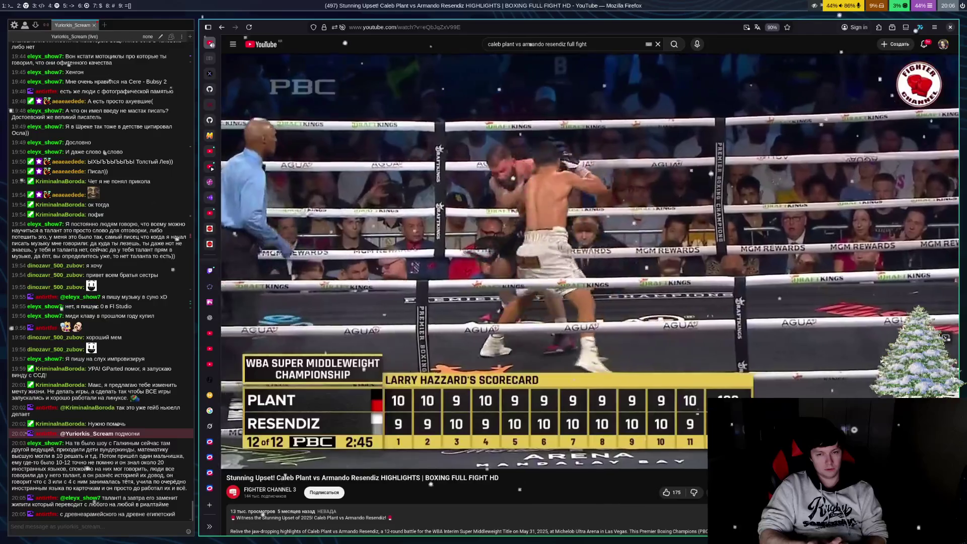
Step: Pause and then resume the Plant vs Resendiz highlights so they play on into round 12
key("space")
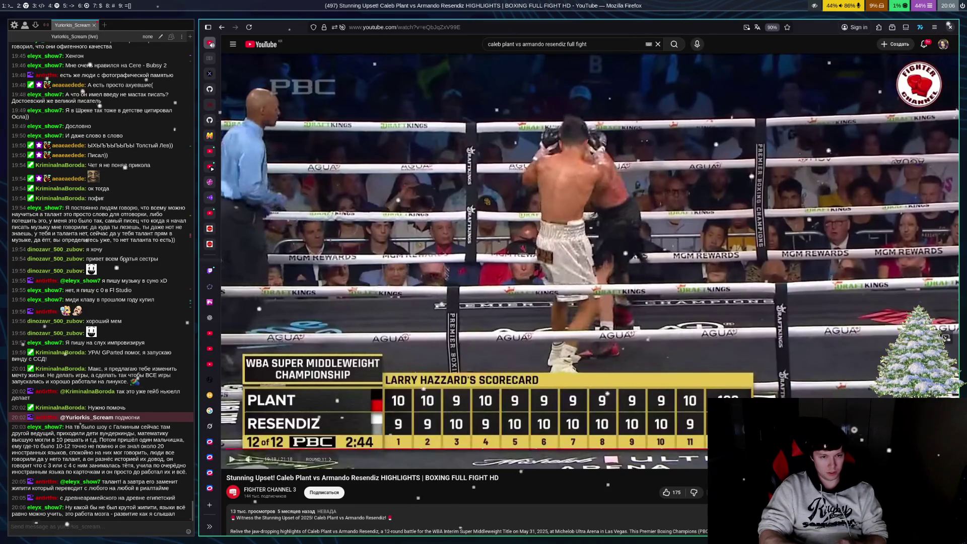
key("space")
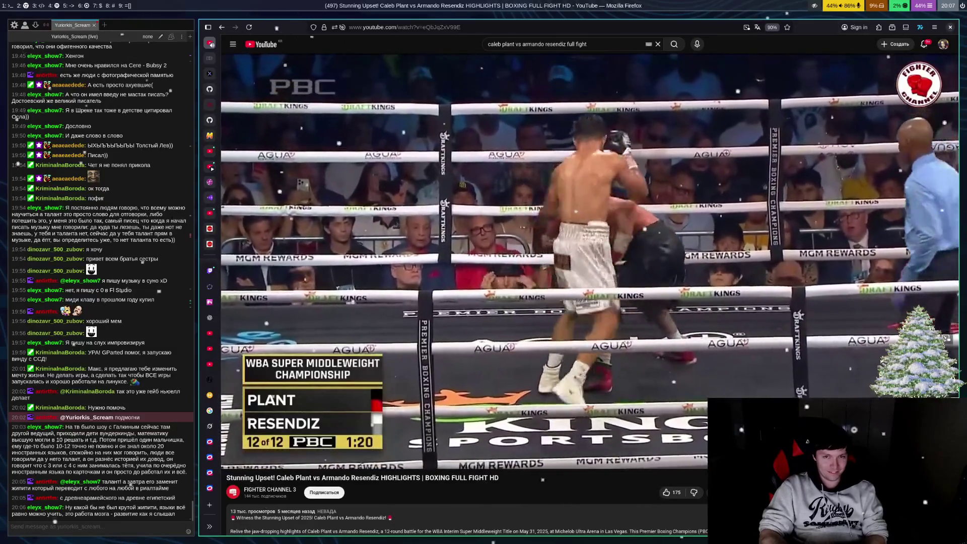
Step: Pause and resume the highlights twice, letting them run to the CompuBox final stats
key("space")
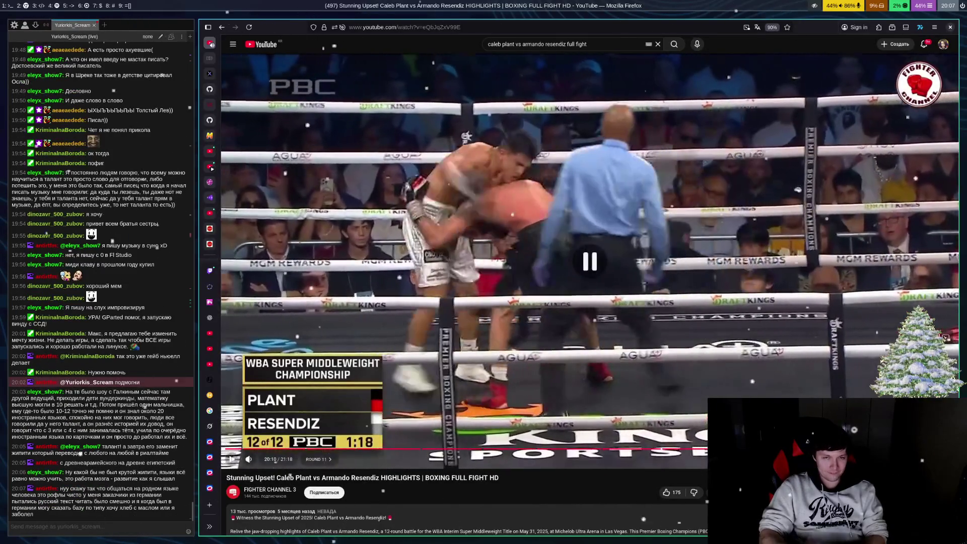
key("space")
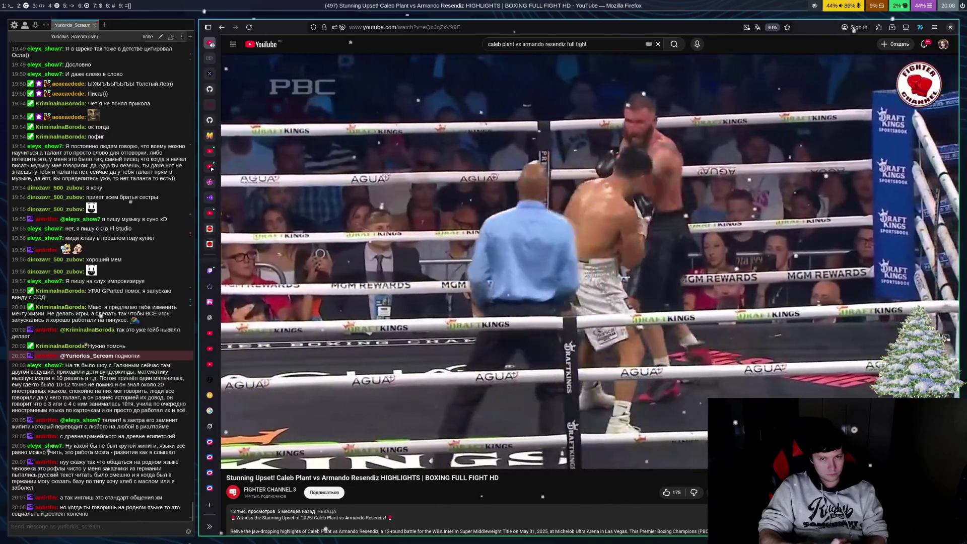
left_click(303, 257)
left_click(302, 257)
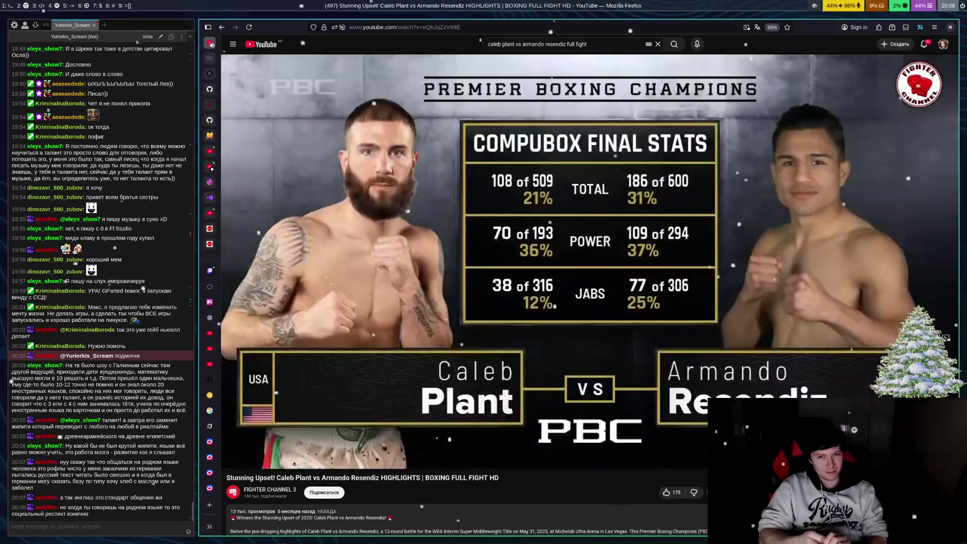
Step: Hold briefly on the CompuBox stats, then let the video play to 21:18
key("space")
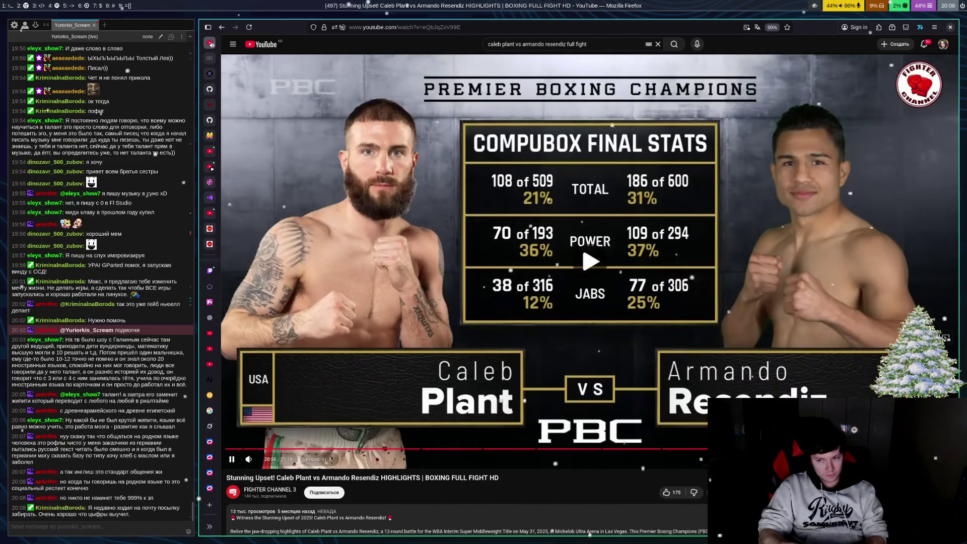
key("space")
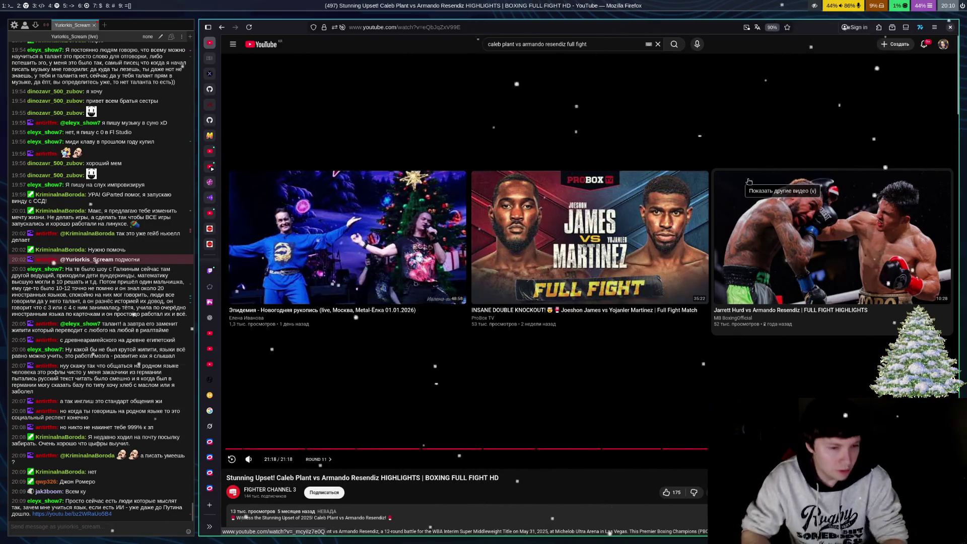
key("alt+Tab")
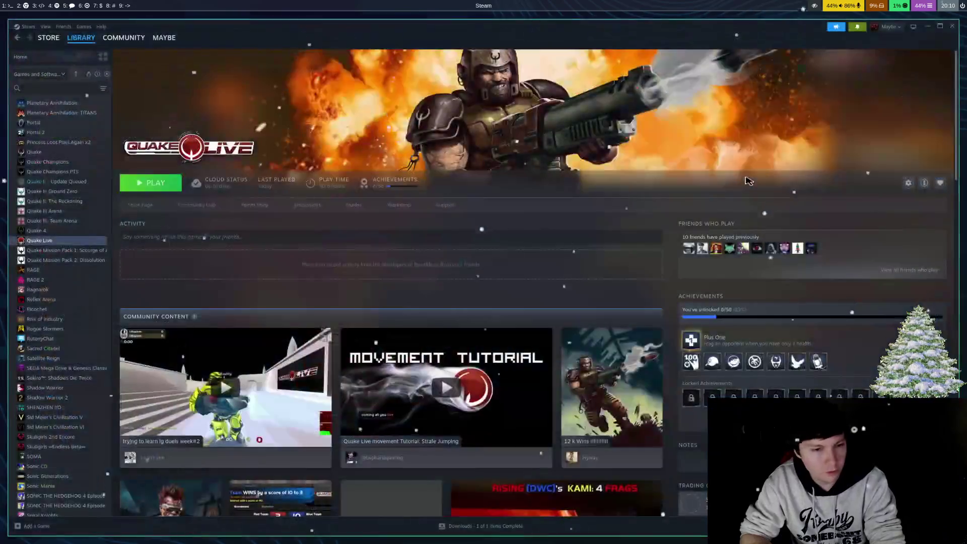
key("alt+Tab")
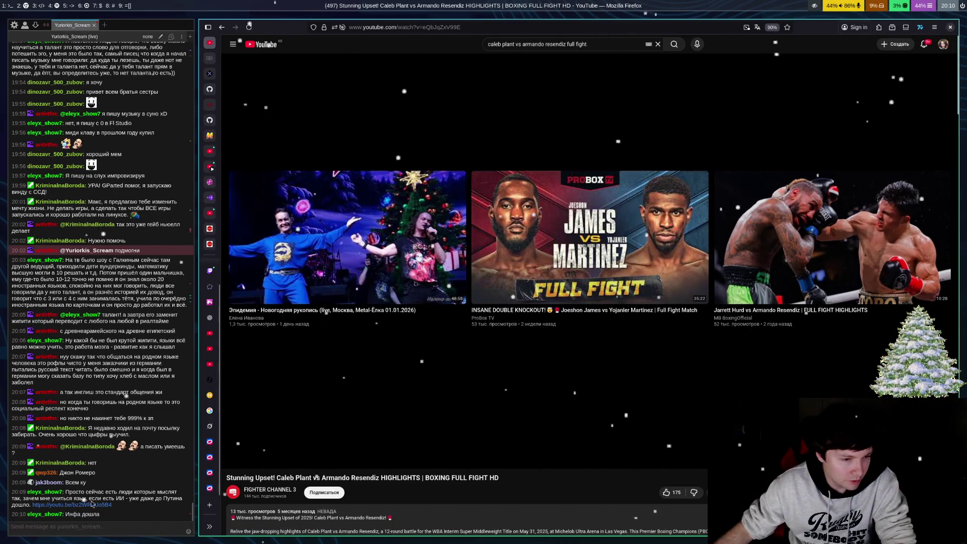
Step: Visit the chat's video link, go back, then return to the PGA video at 9:35
left_click(70, 504)
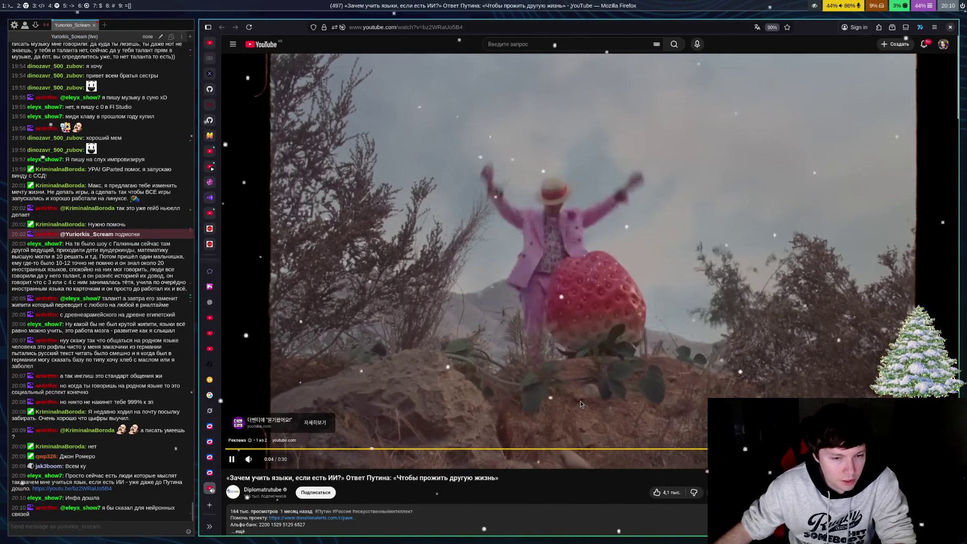
key("alt+Left")
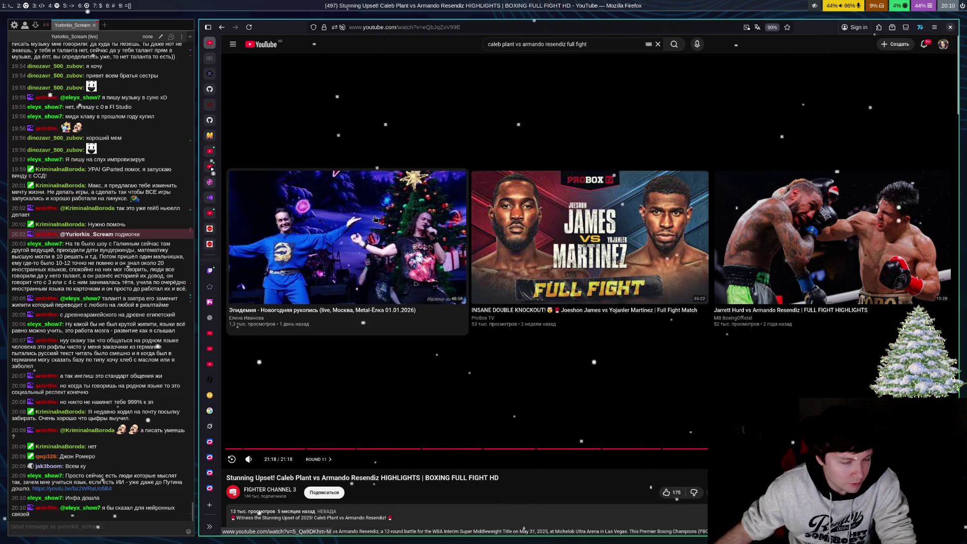
left_click(210, 349)
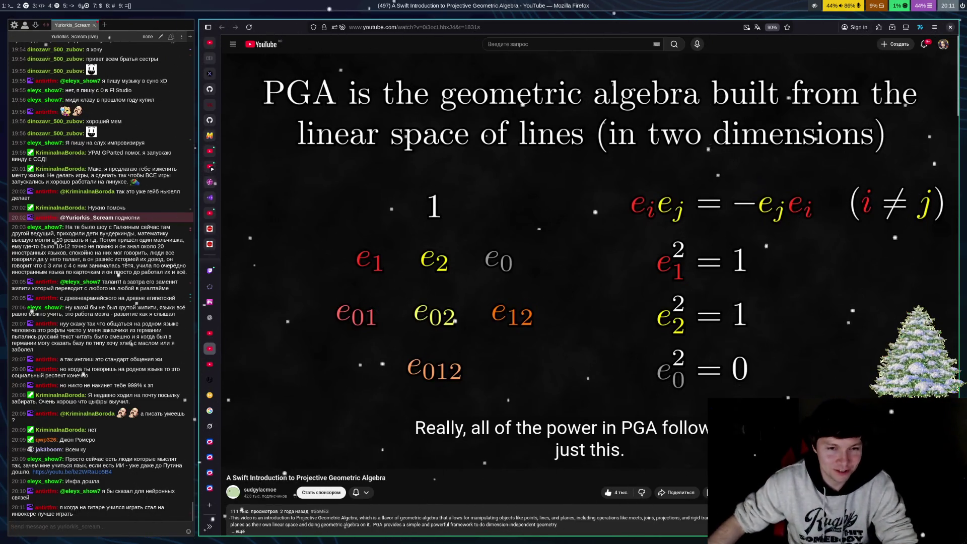
Step: Compare the HYTE Y70 and Lian Li case tabs, then close the HYTE and Google search tabs
mouse_move(215, 413)
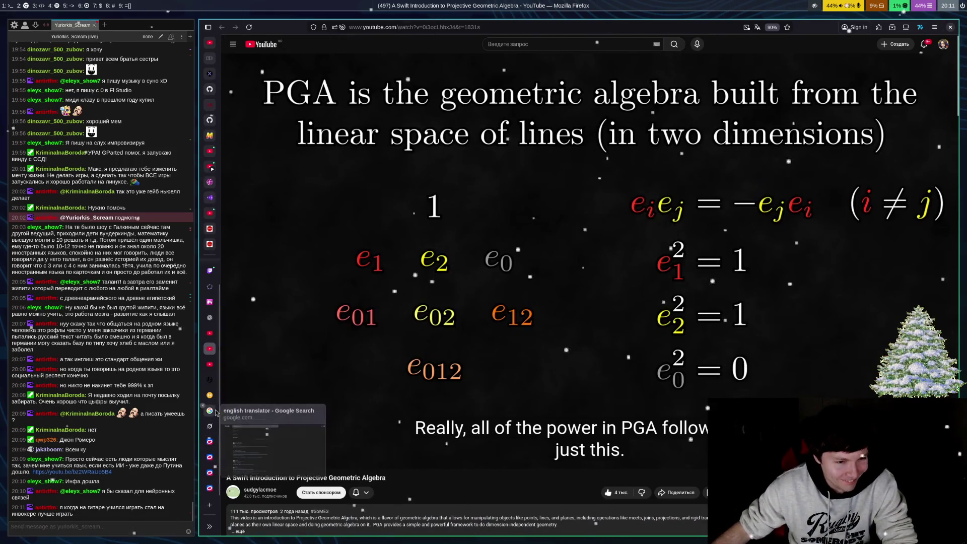
left_click(210, 395)
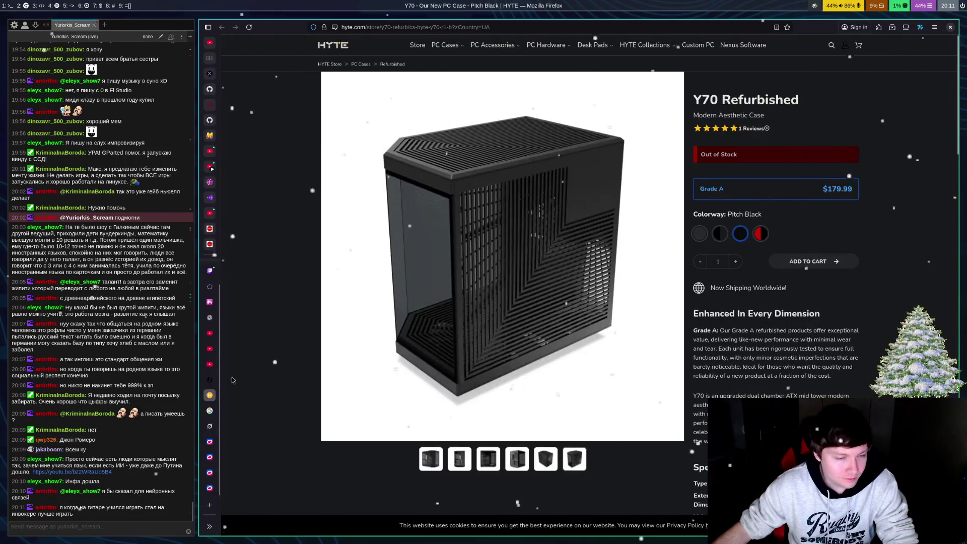
left_click(210, 380)
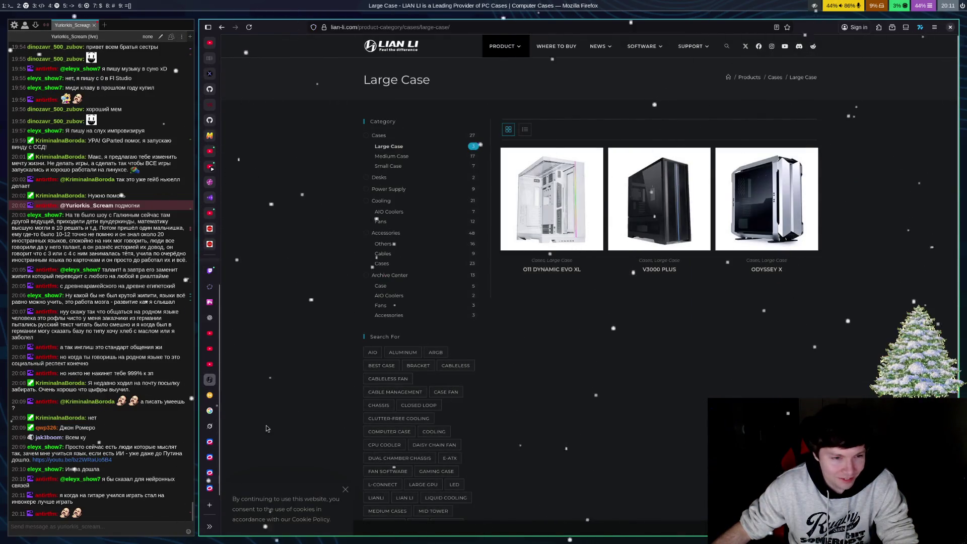
left_click(209, 395)
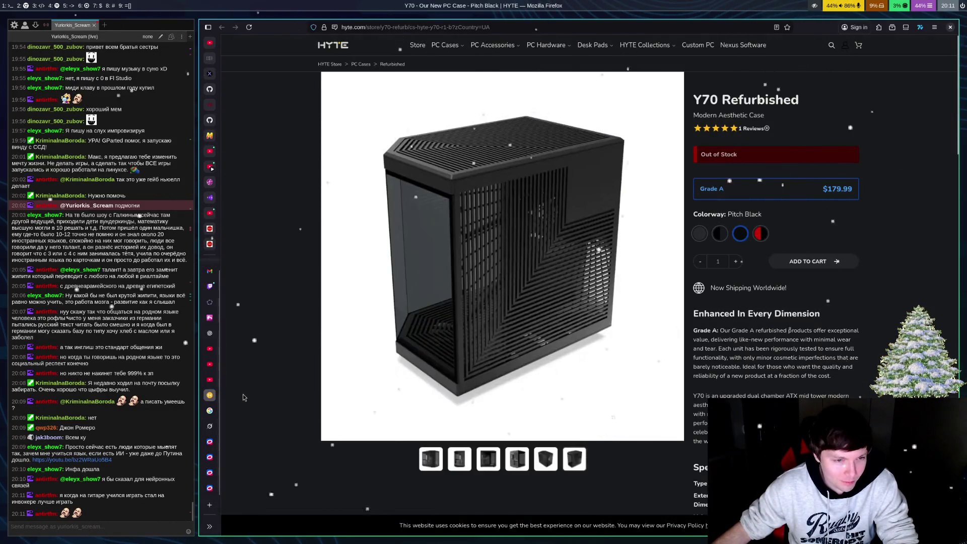
key("ctrl+w")
key("ctrl+w")
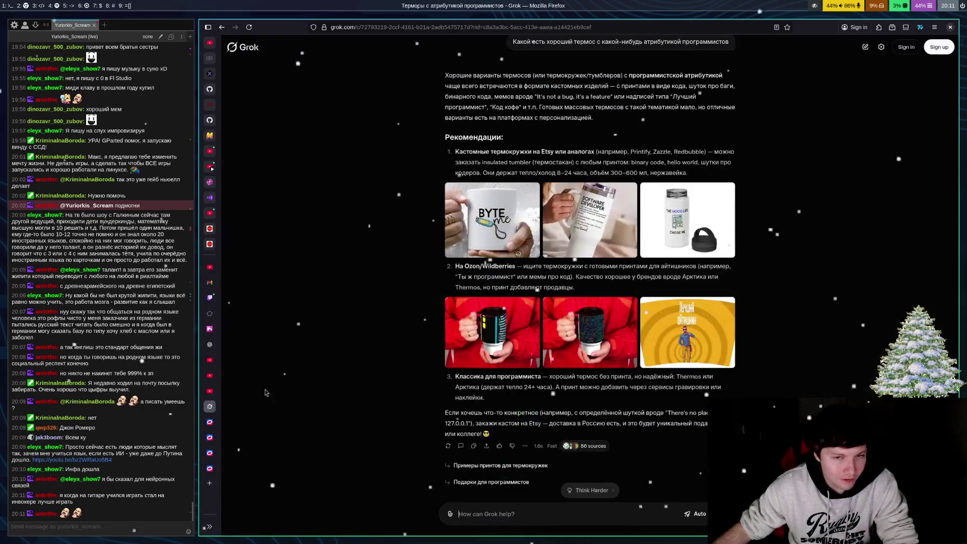
Step: Close the four Ozon thermos tabs and the Grok chat about thermoses
left_click(210, 422)
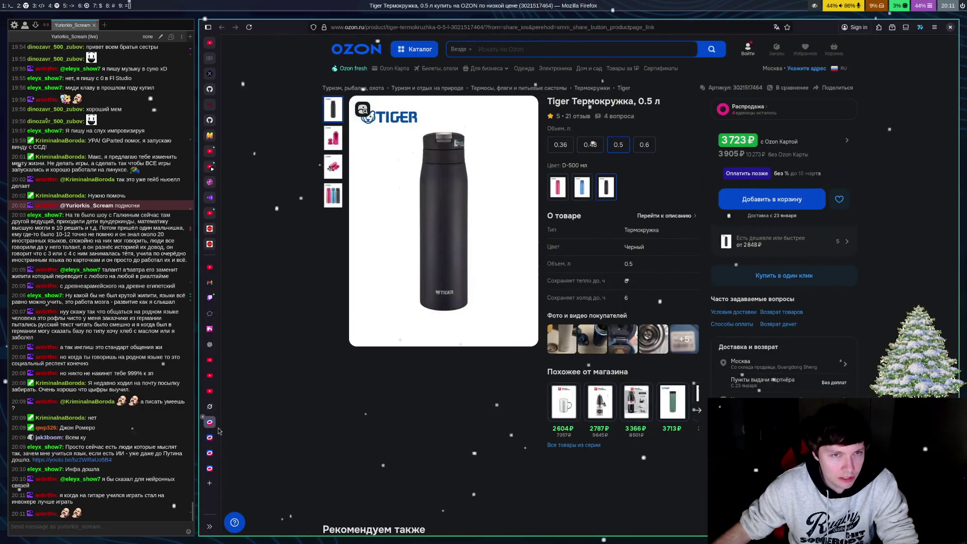
key("ctrl+w")
key("ctrl+w")
key("ctrl+w")
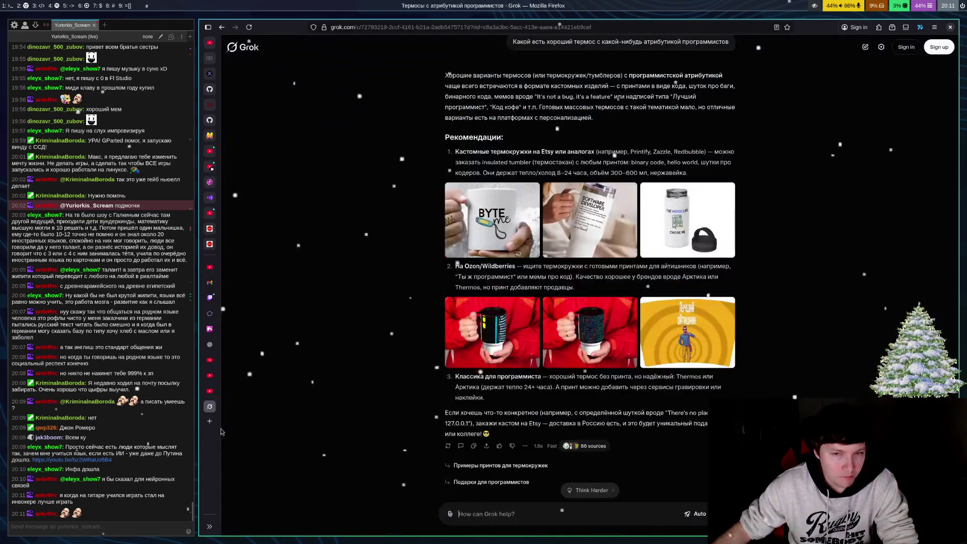
key("ctrl+w")
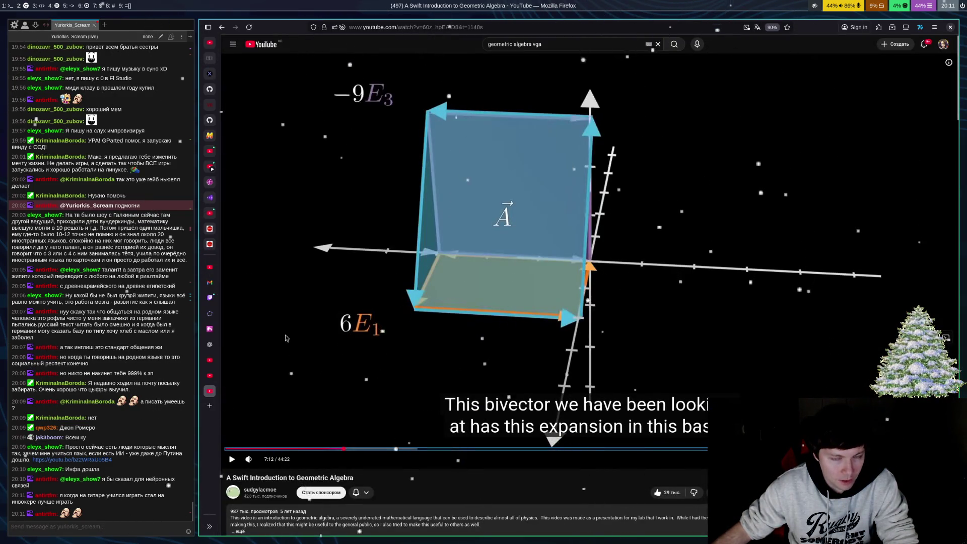
Step: Move past the From Zero to Geo video to the ChatGPT bivector conversation
key("ctrl+Page_Up")
left_click(214, 363)
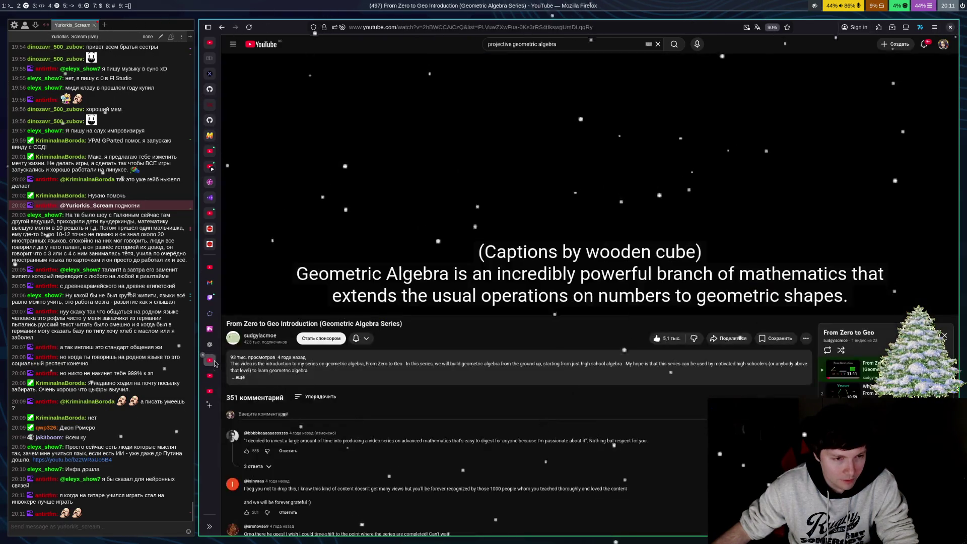
left_click(209, 345)
Step: Tile the ChatGPT bivector chat beside the From Zero to Geo YouTube window
scroll(496, 362, "down", 5)
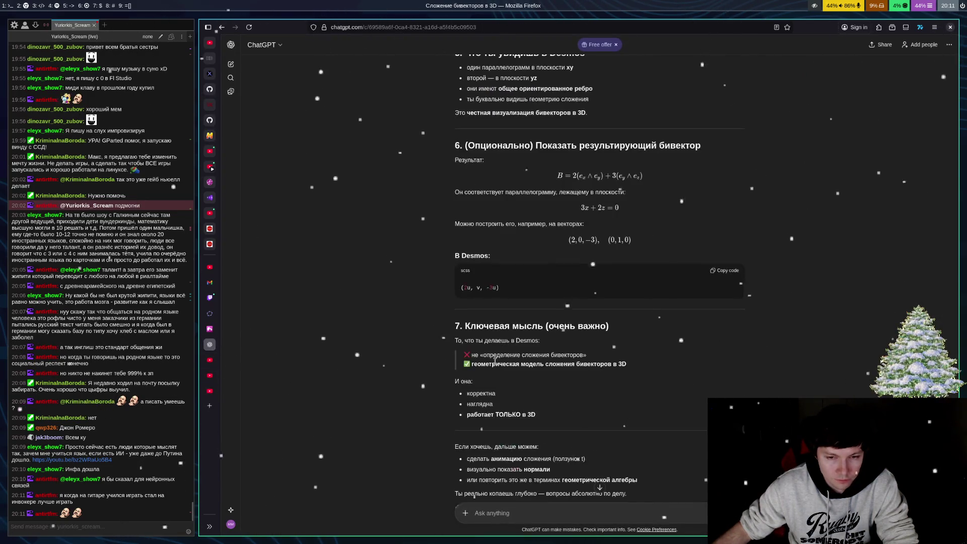
scroll(495, 361, "up", 3)
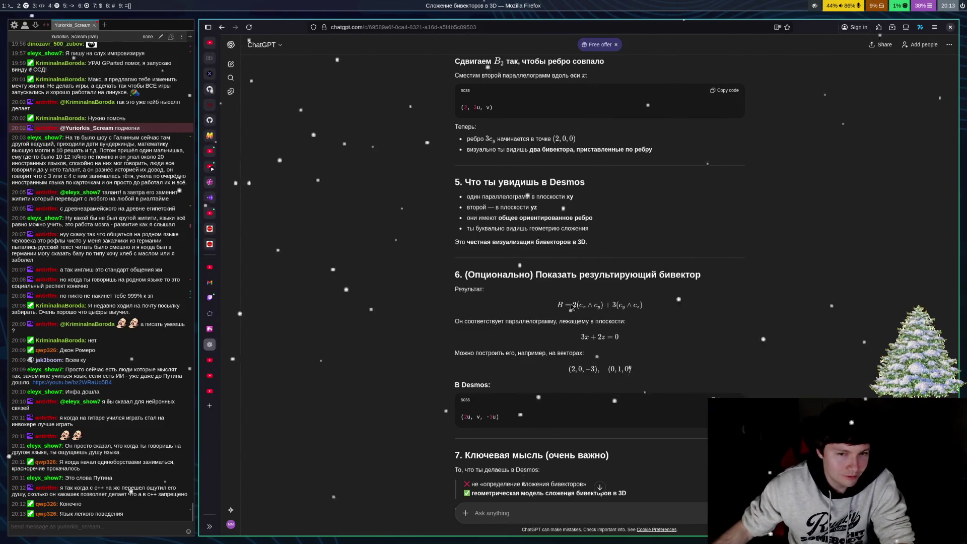
mouse_move(210, 344)
left_mouse_down()
mouse_move(555, 363)
mouse_move(638, 380)
left_mouse_up()
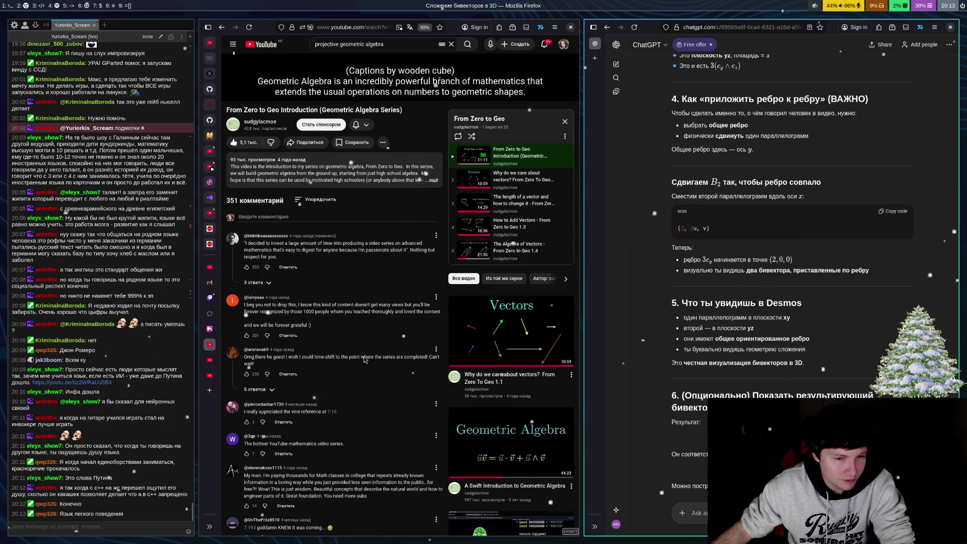
Step: Widen the calculator tile and show Desmos 3D's plane 3x+0y+2z=0 and parallelograms beside ChatGPT
scroll(354, 277, "up", 3)
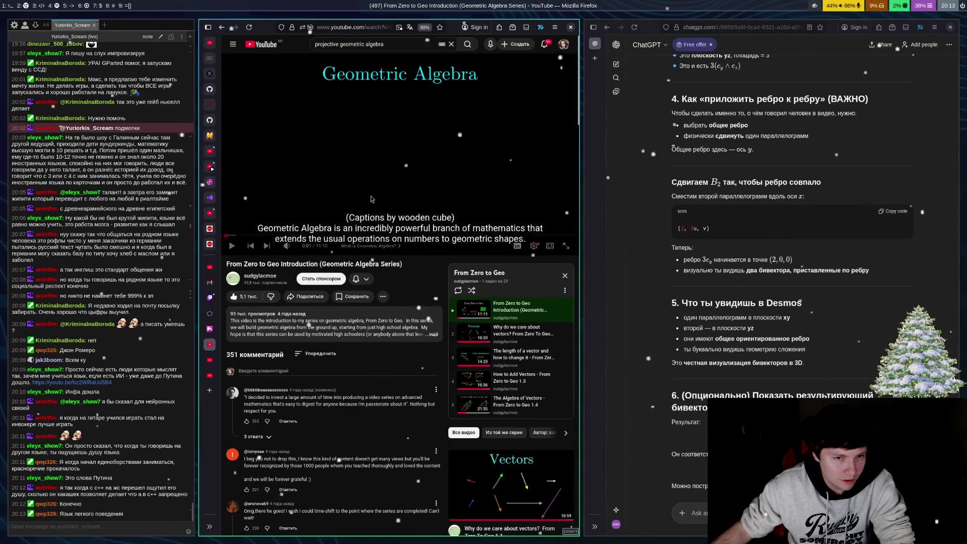
left_click(210, 314)
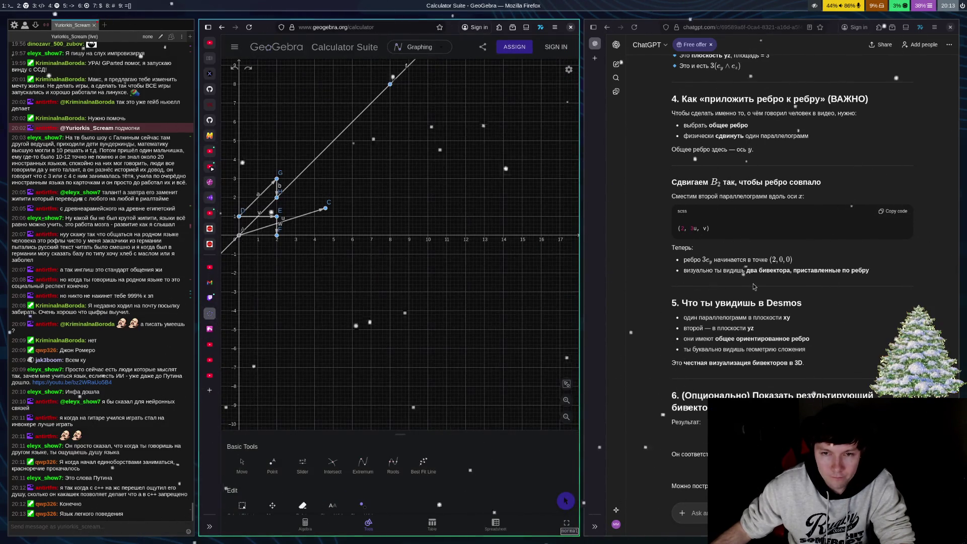
left_click(712, 274)
key("super+ctrl+Right")
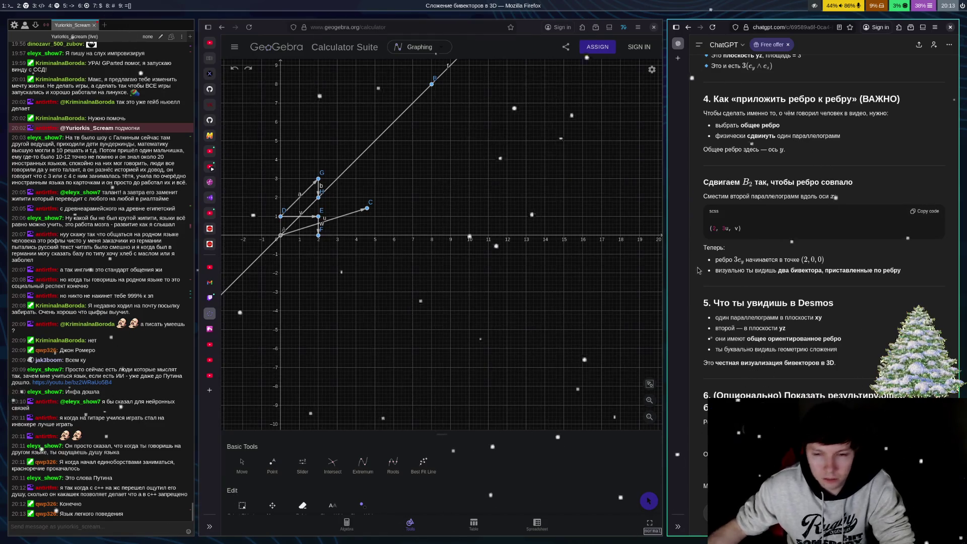
left_click(209, 329)
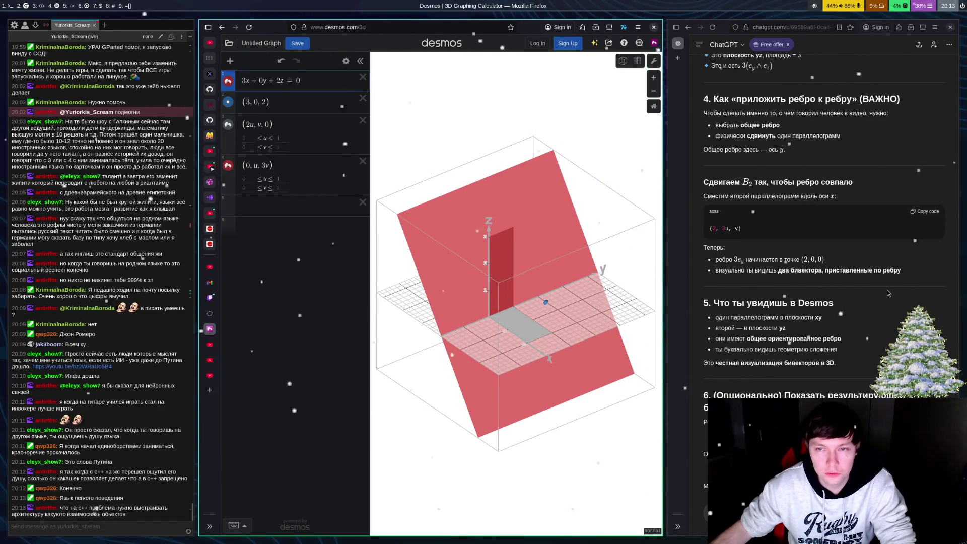
left_click(852, 182)
scroll(861, 312, "up", 4)
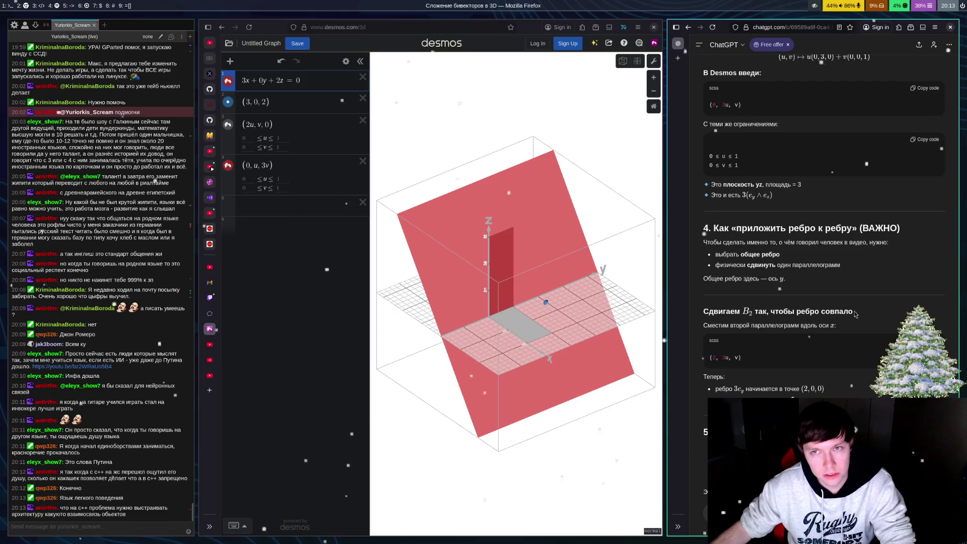
Step: Scroll ChatGPT back to section 3 on B2 = 3(e_y ∧ e_z), then refocus Desmos
scroll(855, 314, "up", 3)
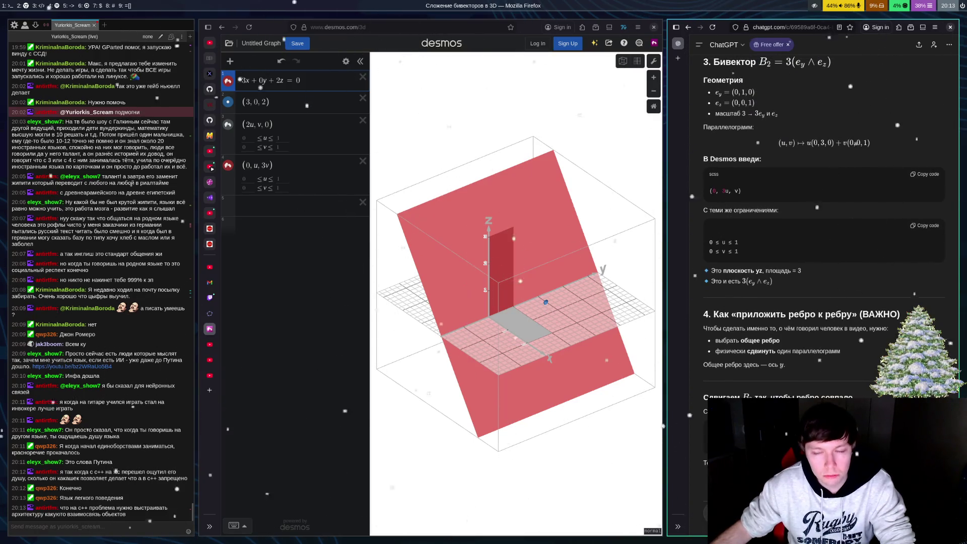
scroll(886, 338, "down", 1)
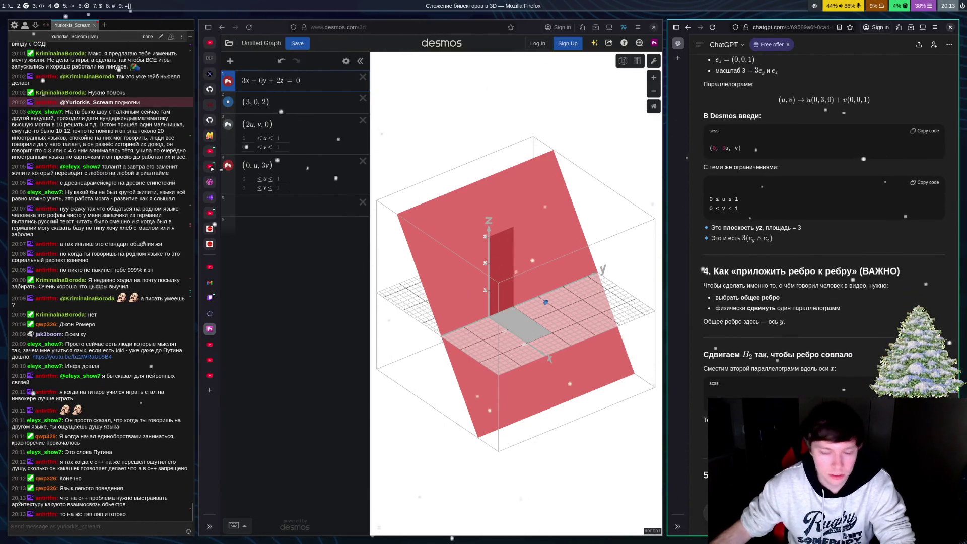
left_click(508, 334)
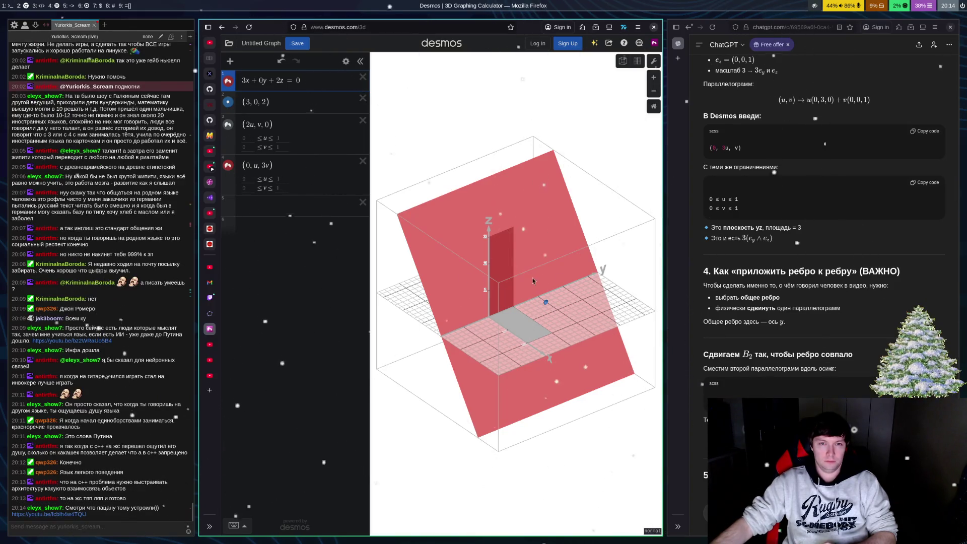
Step: Hide the plane 3x+0y+2z=0 and orbit around the two parallelograms
mouse_move(516, 308)
left_mouse_down()
mouse_move(499, 313)
mouse_move(531, 316)
mouse_move(514, 319)
mouse_move(529, 230)
mouse_move(443, 219)
left_mouse_up()
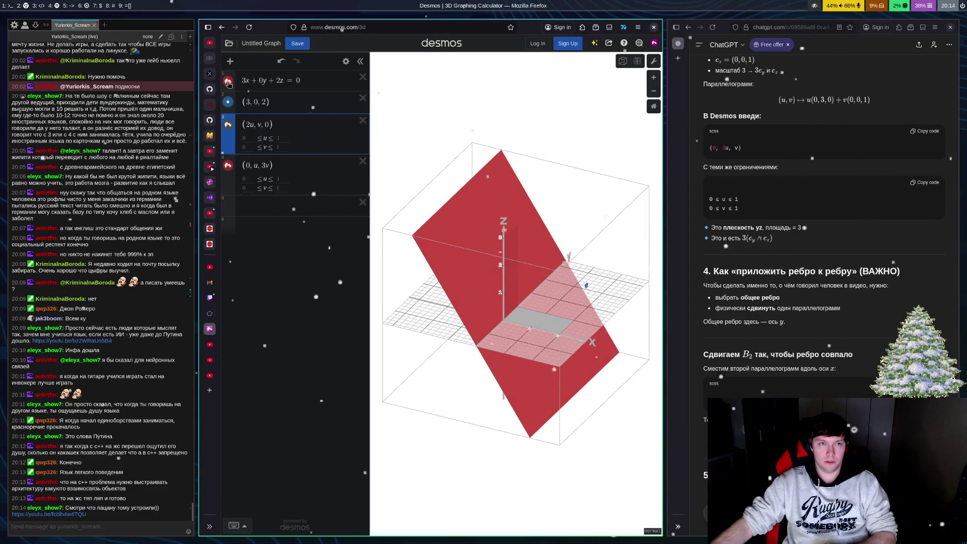
left_click(229, 82)
left_click(466, 335)
left_click_drag(465, 335, 612, 268)
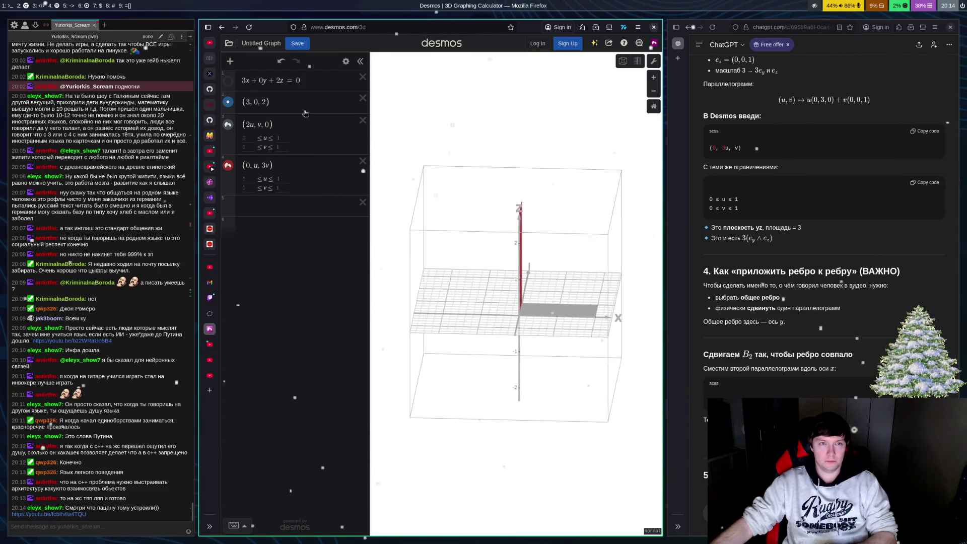
Step: Toggle the point (3,0,2)'s visibility and rotate the view until the x-axis runs level
left_click(229, 102)
left_click(228, 102)
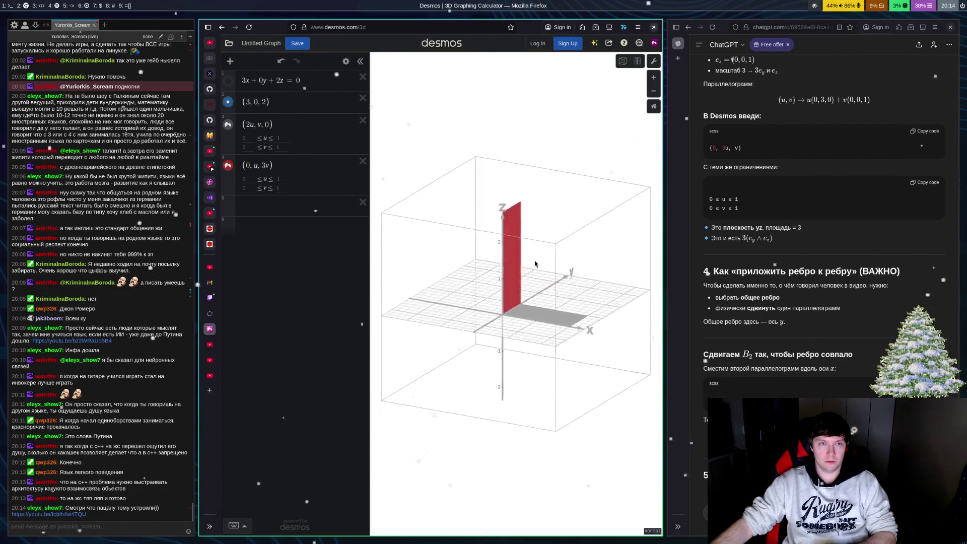
mouse_move(555, 327)
left_mouse_down()
mouse_move(618, 311)
mouse_move(514, 282)
mouse_move(523, 292)
mouse_move(492, 264)
mouse_move(597, 282)
mouse_move(586, 280)
left_mouse_up()
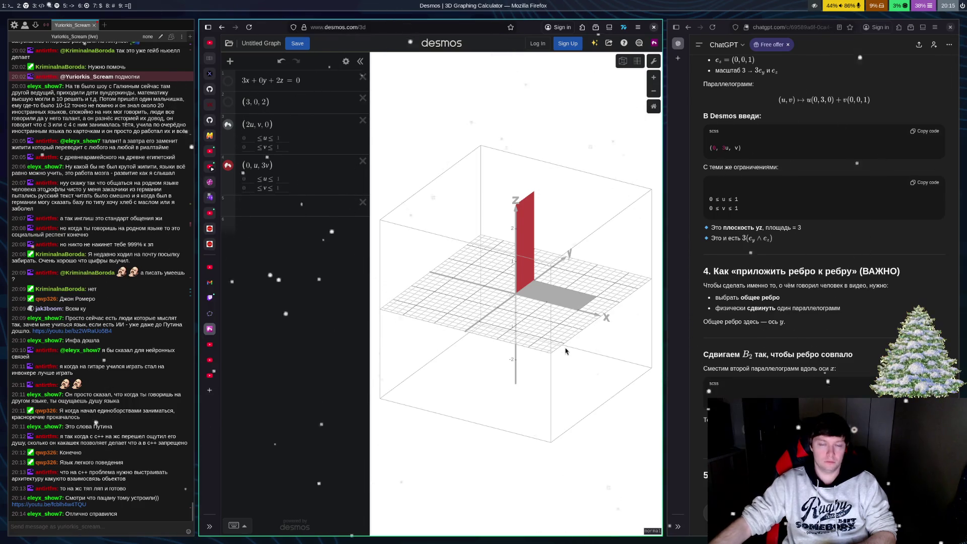
scroll(572, 294, "down", 5)
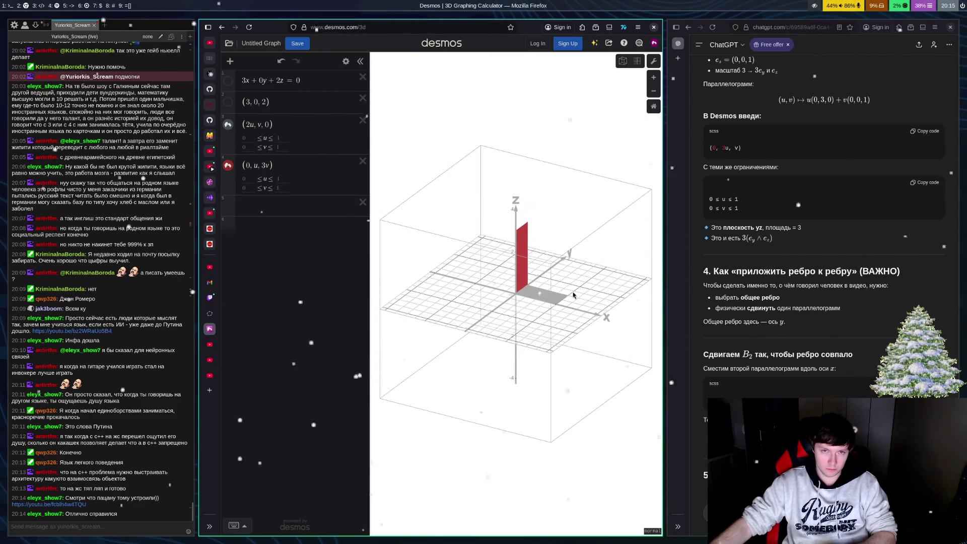
scroll(573, 294, "up", 2)
mouse_move(596, 297)
left_mouse_down()
mouse_move(560, 297)
mouse_move(569, 295)
left_mouse_up()
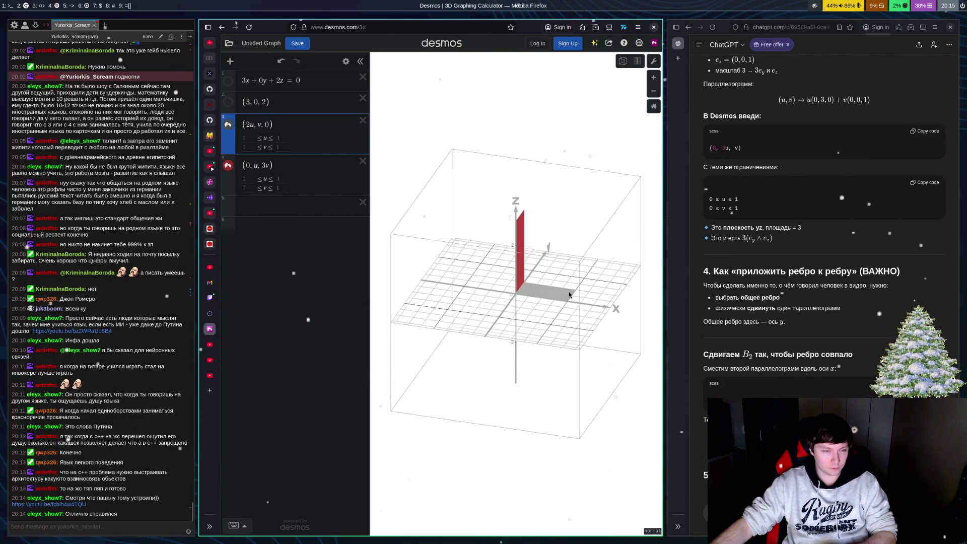
Step: Load the Twitch chat's youtu.be link to play the Лучше всех young polyglot video
left_click(70, 506)
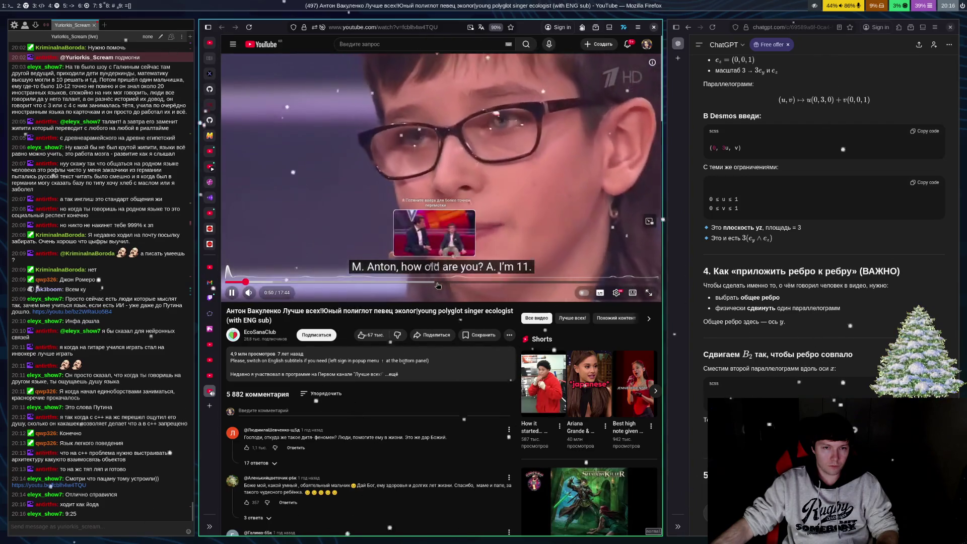
Step: Seek the polyglot video to 9:47, then back to about 9:16 and watch from there
left_click(465, 285)
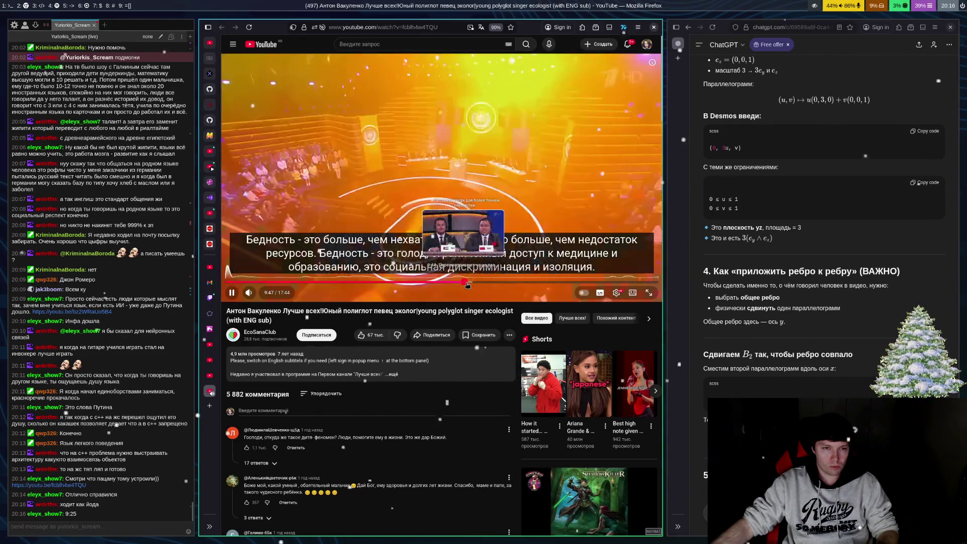
left_click(455, 286)
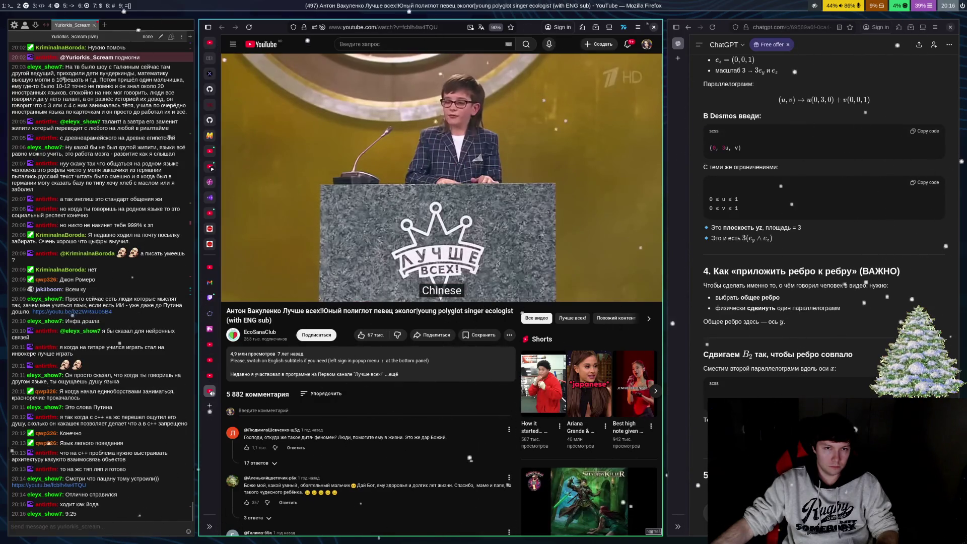
mouse_move(410, 301)
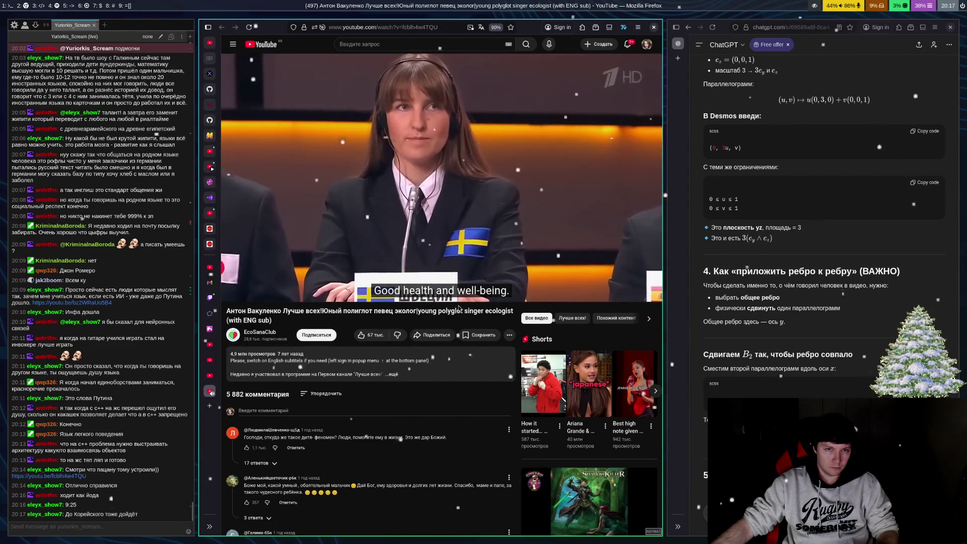
Step: Pause and resume the polyglot video, then jump ahead to the boy's speech at 12:11
left_click(519, 199)
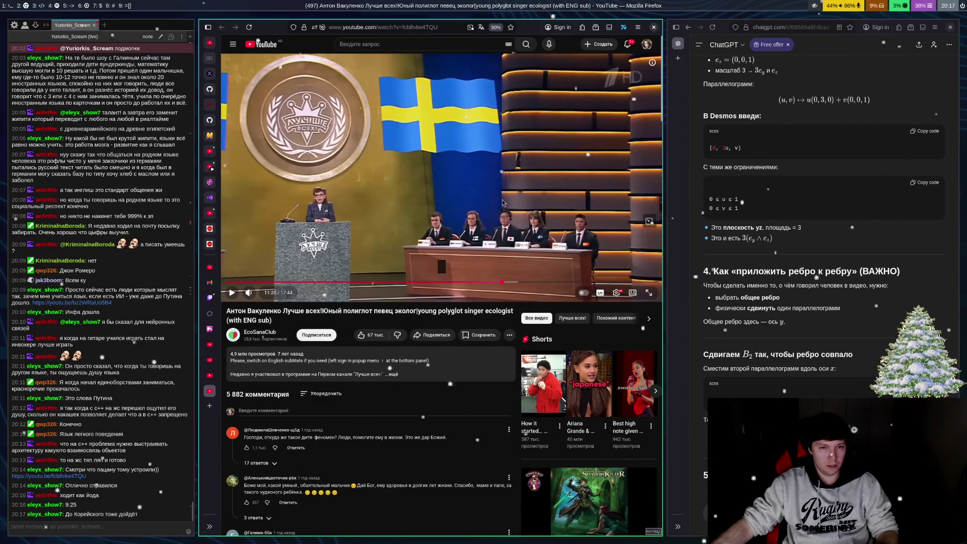
left_click(443, 124)
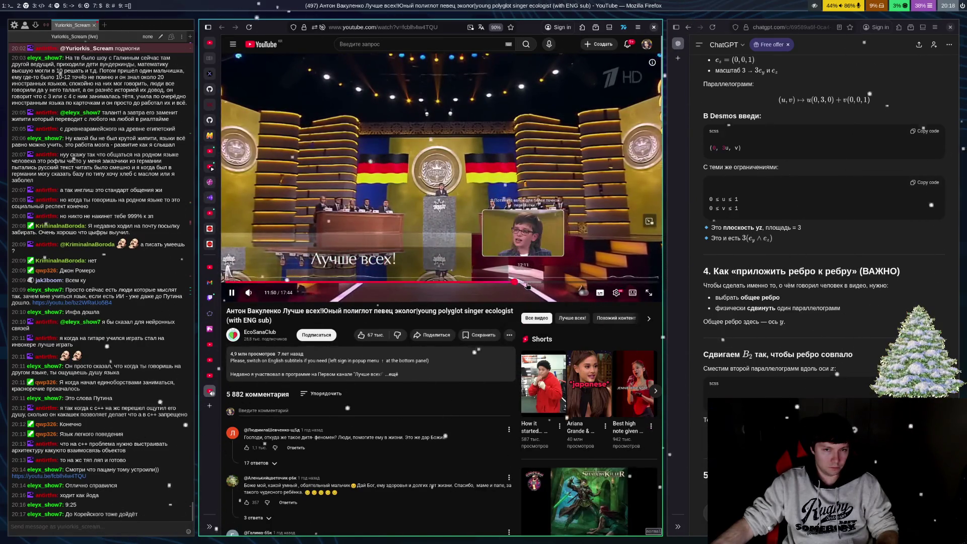
left_click(526, 283)
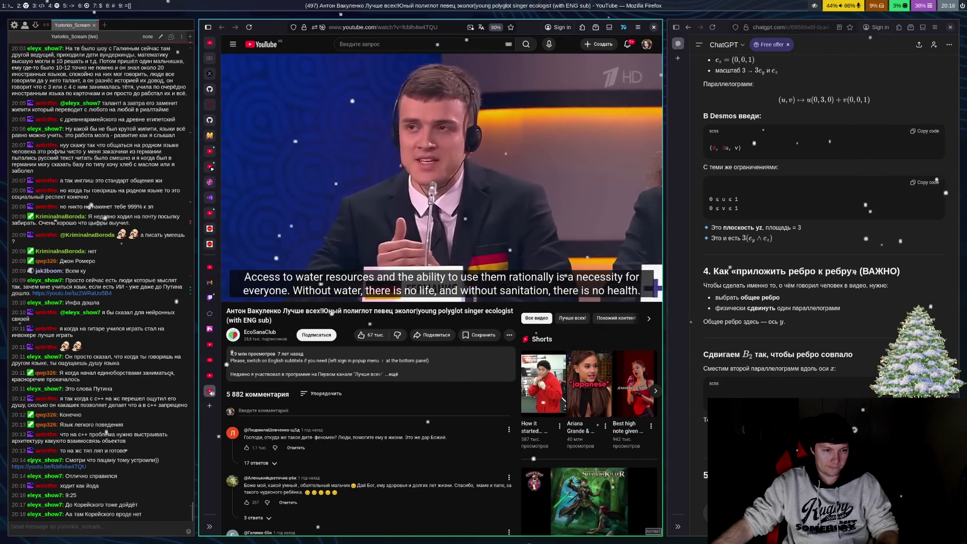
mouse_move(537, 293)
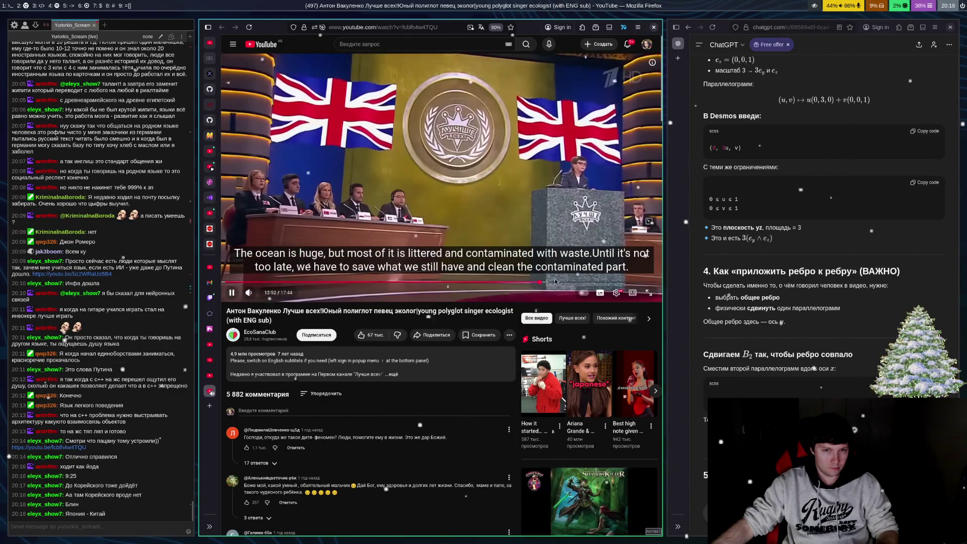
Step: Seek the video back to about 13:03, then forward to about 13:58 and pause on the stage scene
left_click(552, 286)
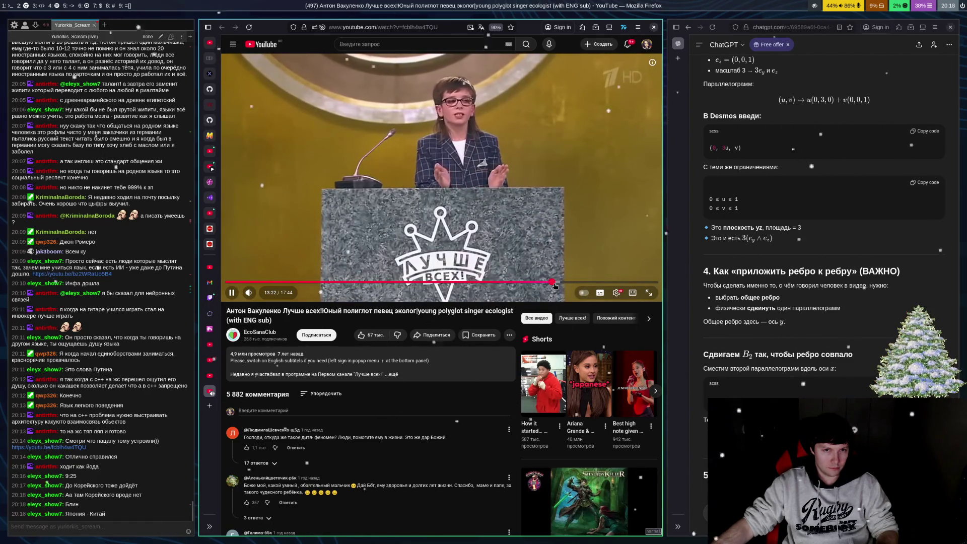
left_click(550, 284)
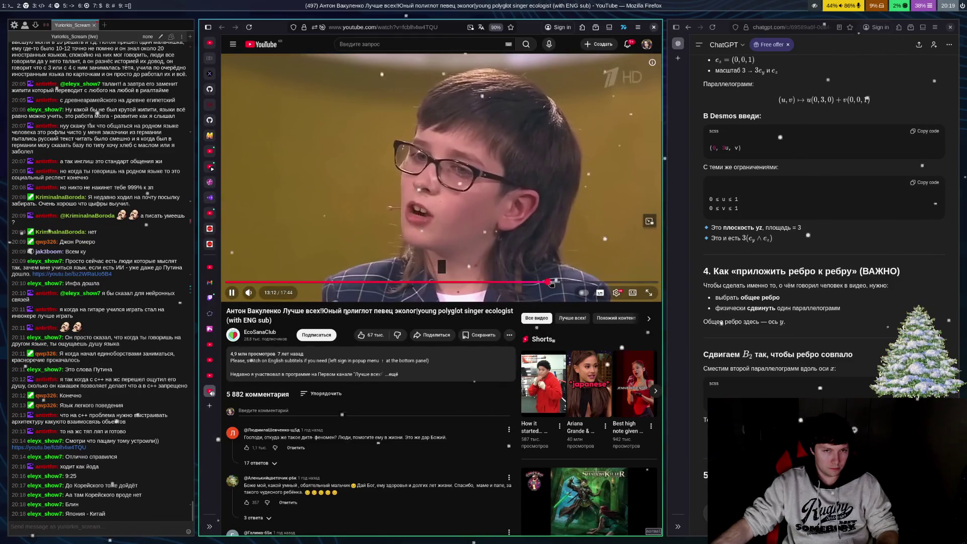
left_click(547, 285)
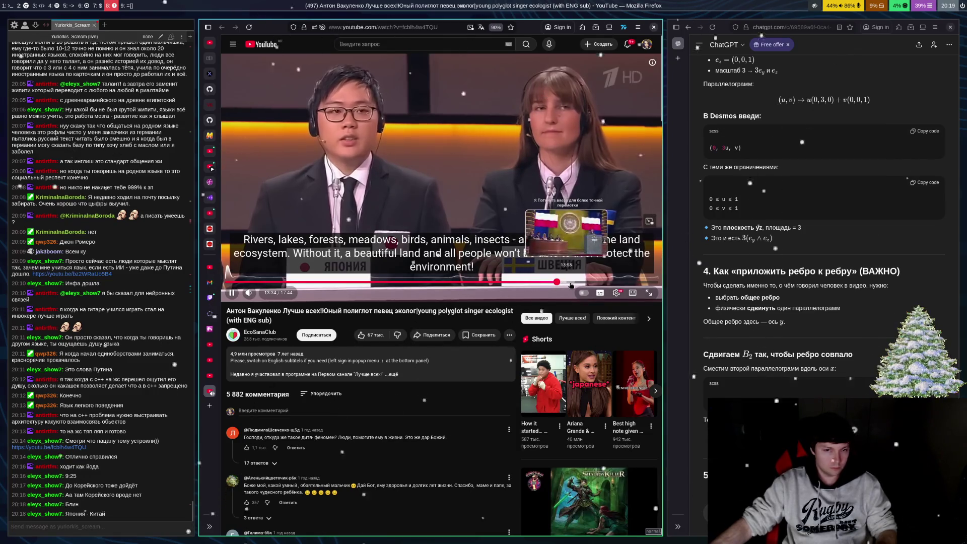
left_click(568, 283)
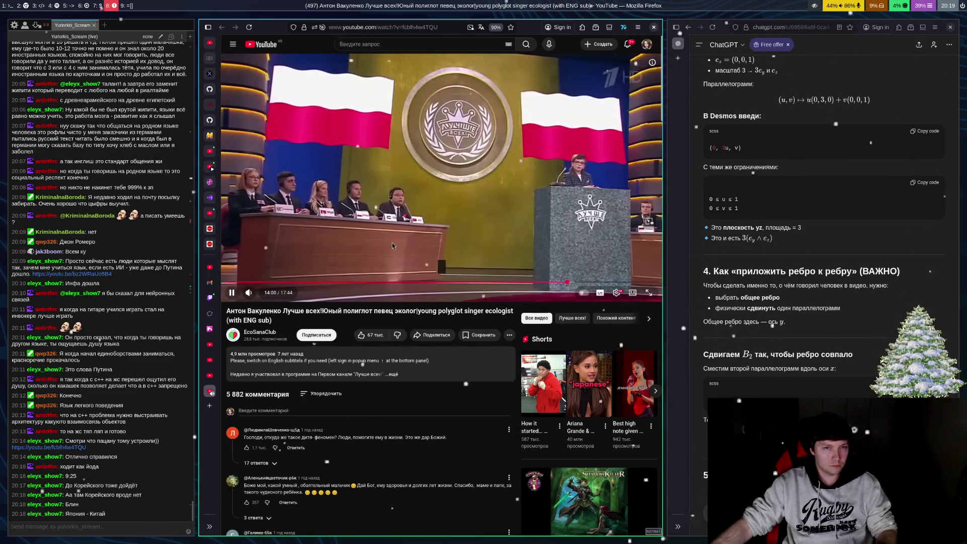
left_click(346, 191)
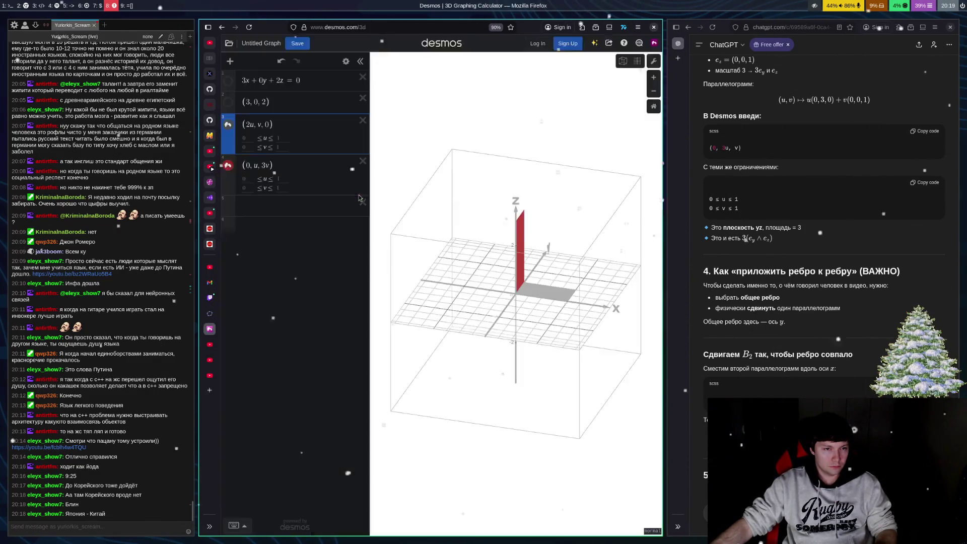
Step: Bring up the Desmos 3D parallelogram graph, then switch to the Telegram workspace
left_click(210, 328)
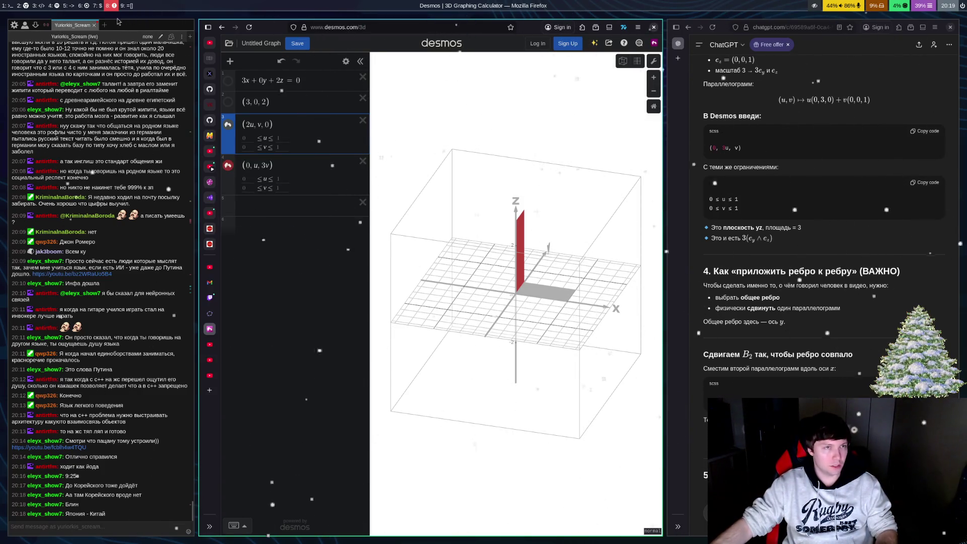
key("super+5")
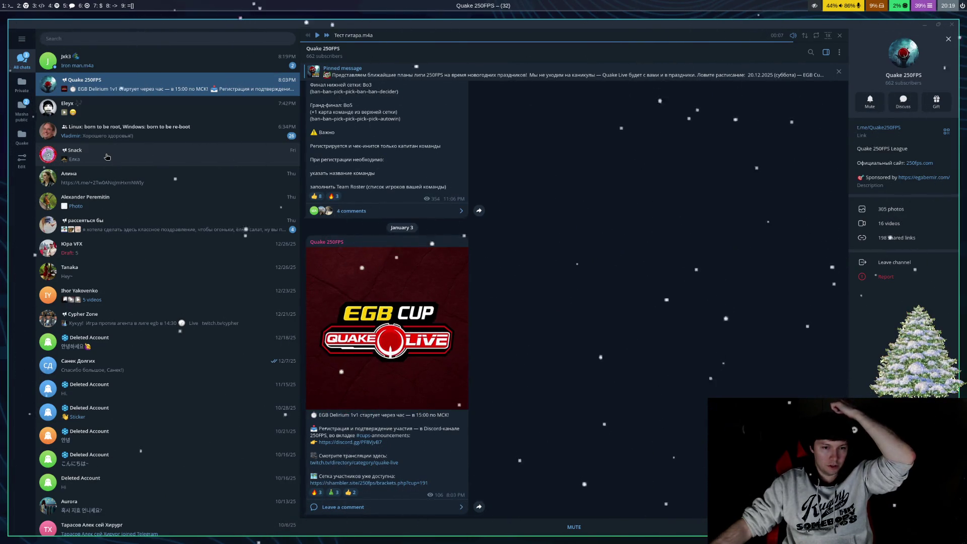
Step: Switch from Telegram back to the Desmos and ChatGPT workspace
key("super+2")
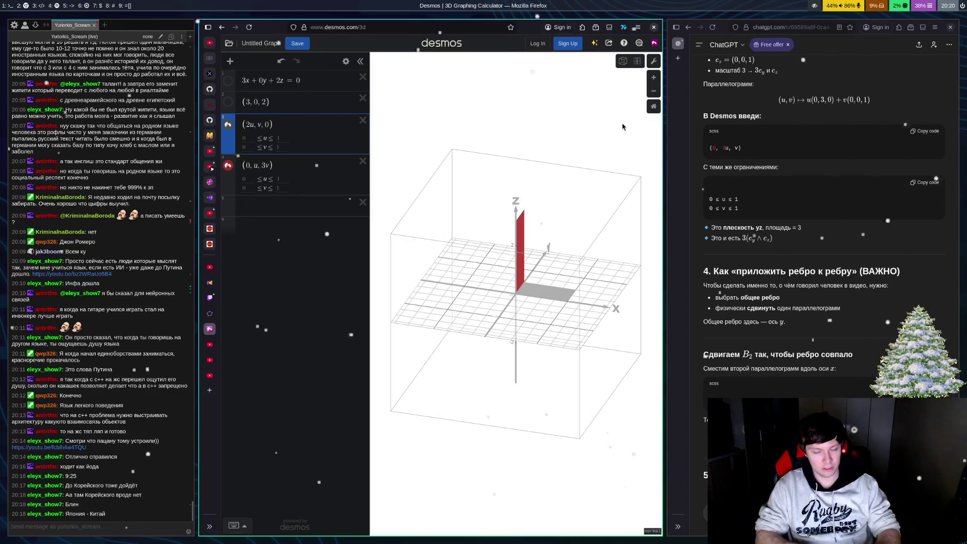
Step: Switch from the Desmos workspace back to Telegram's Quake 250FPS channel
key("super+Right")
key("super+Right")
key("super+Right")
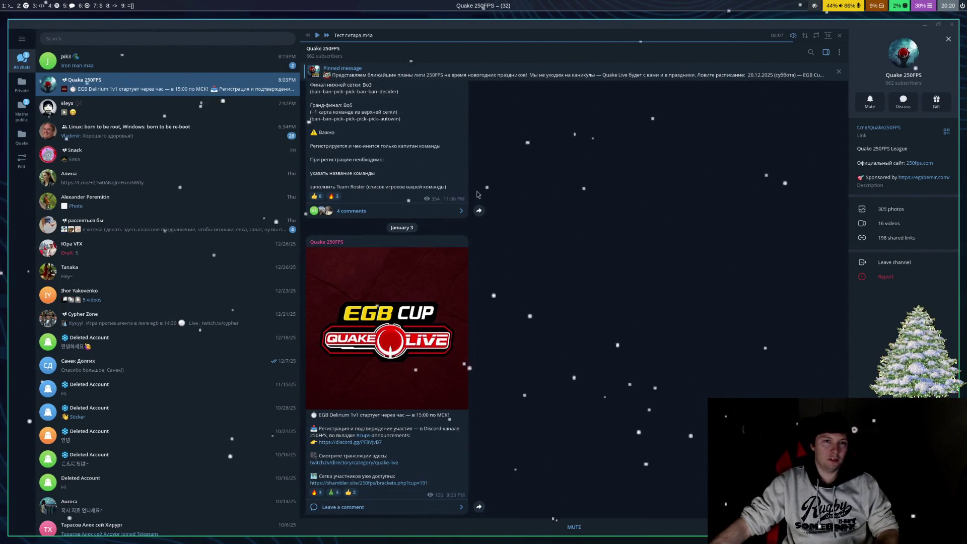
Step: In the top chat, play Iron man.m4a and send 'Красава!!!' followed by a 🤘 emoji
left_click(187, 66)
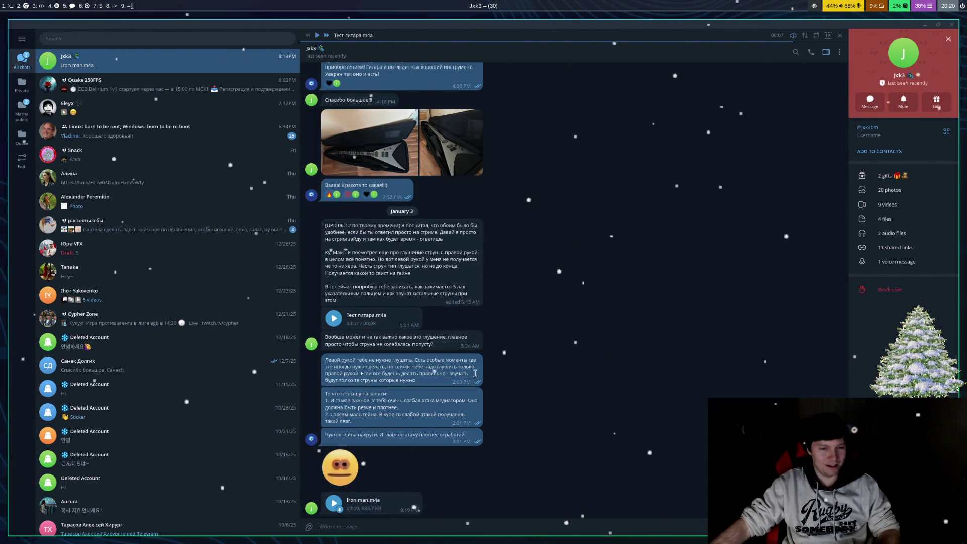
left_click(335, 503)
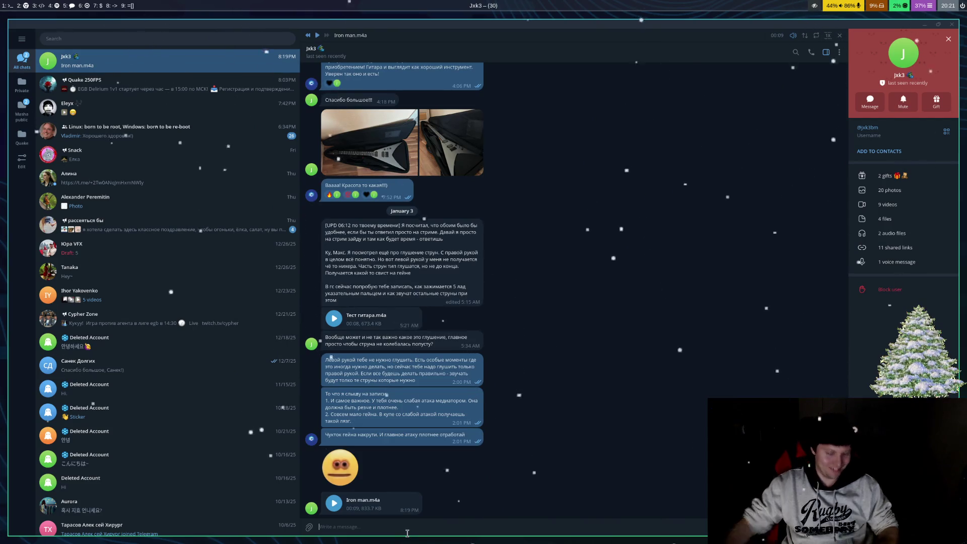
type("щу")
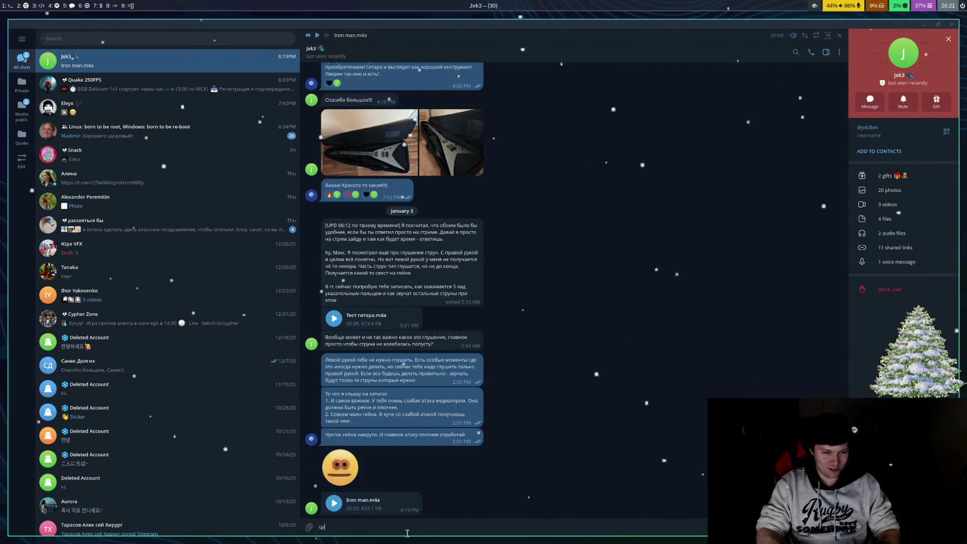
type("Красав")
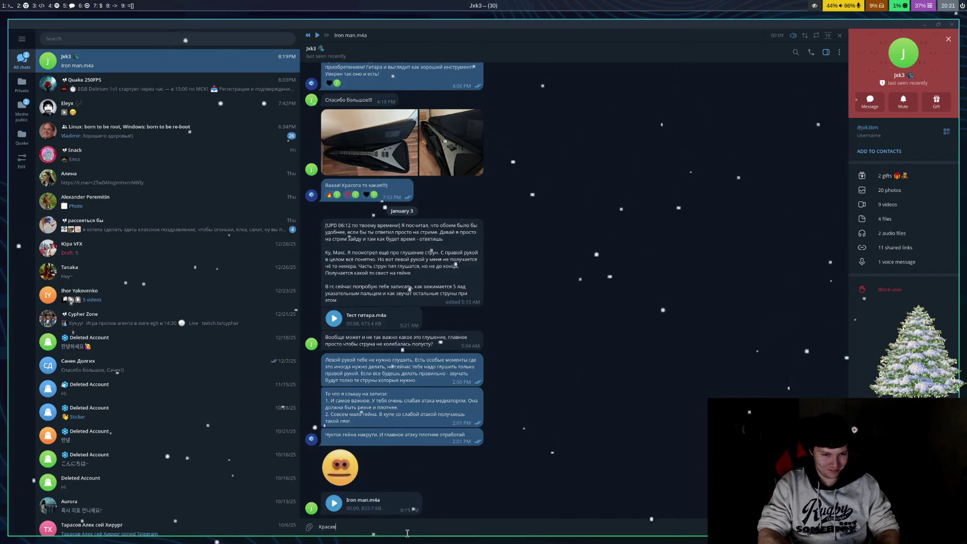
type("а!!!")
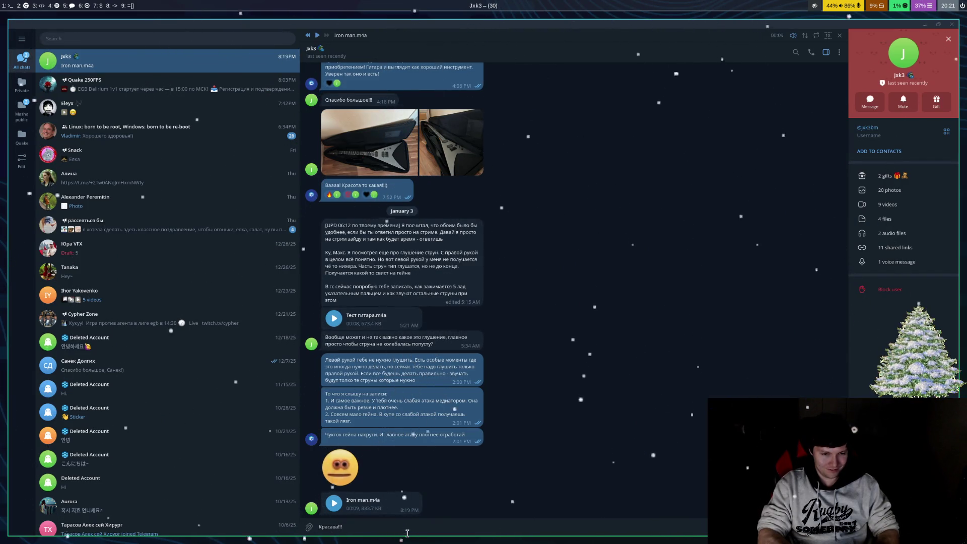
key("Return")
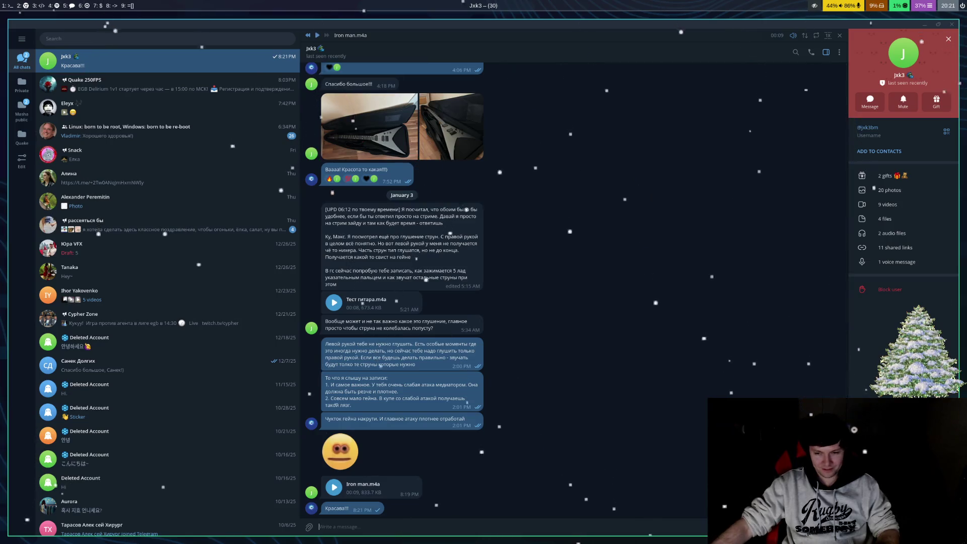
mouse_move(831, 526)
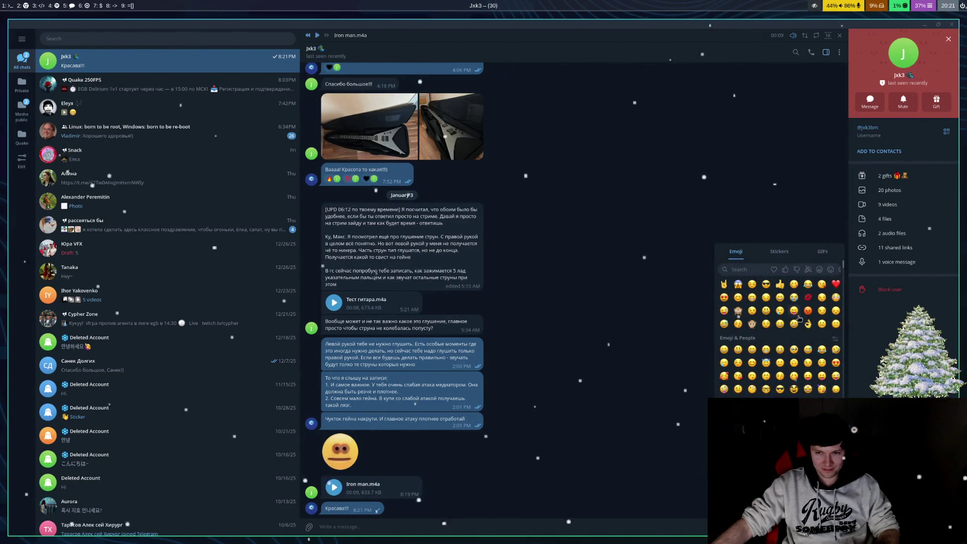
left_click(724, 284)
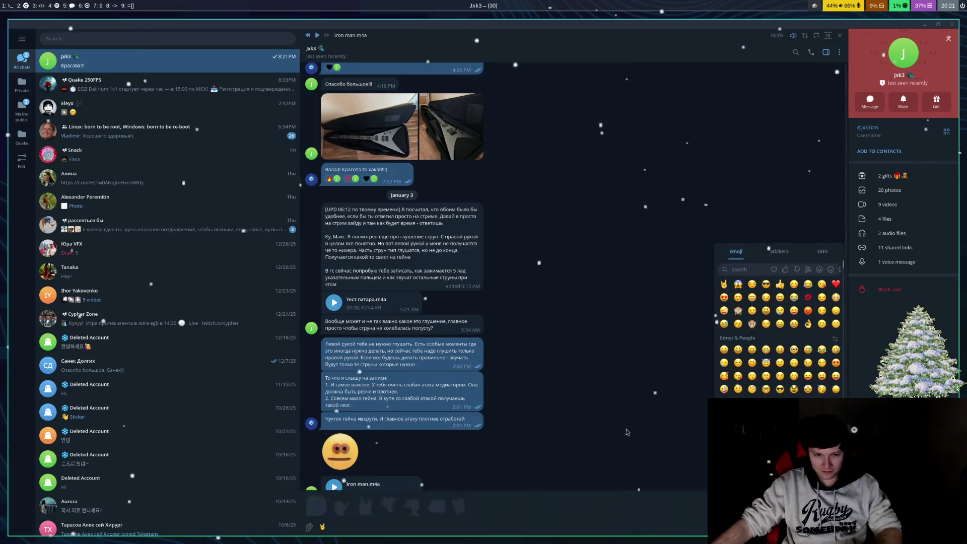
key("Return")
Step: Send the lyric question about him losing his mind and being blind
type("ц")
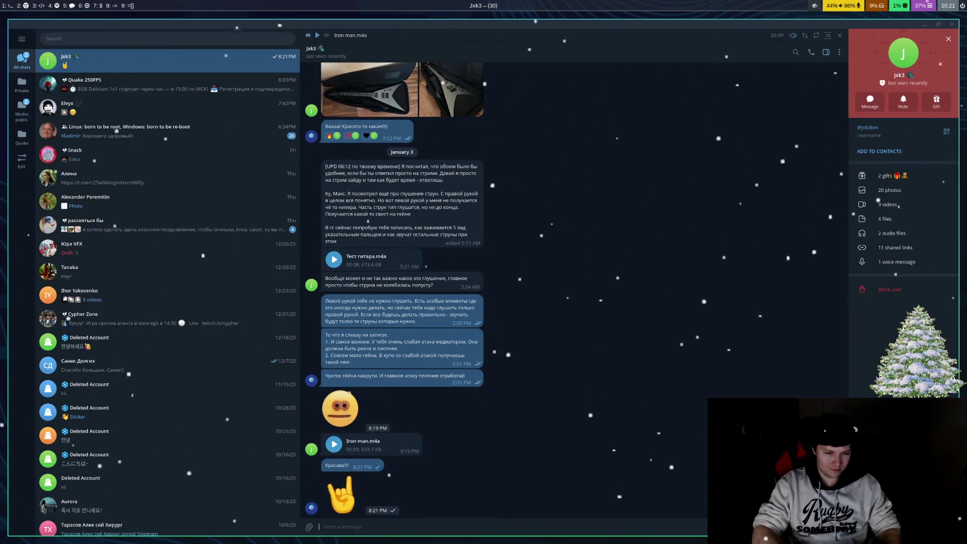
type("у")
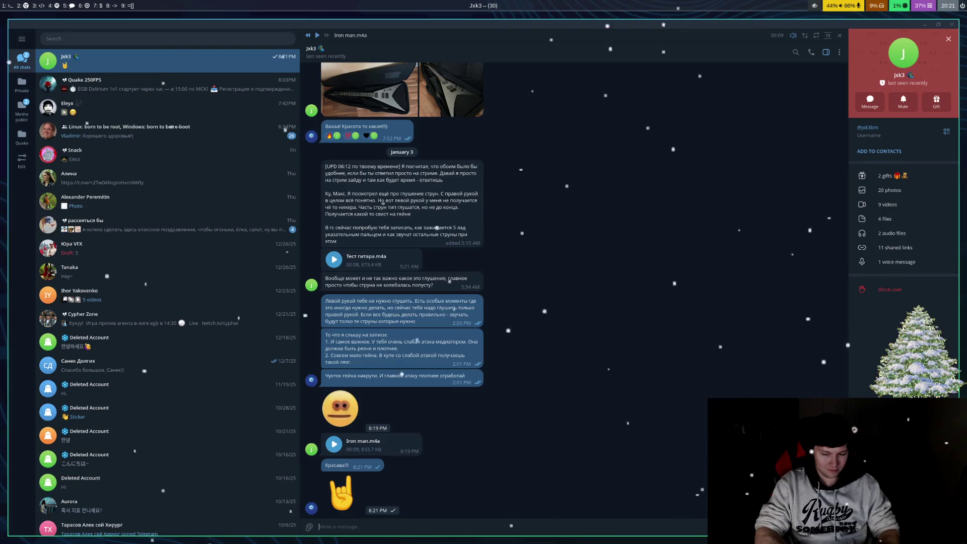
type("AS H")
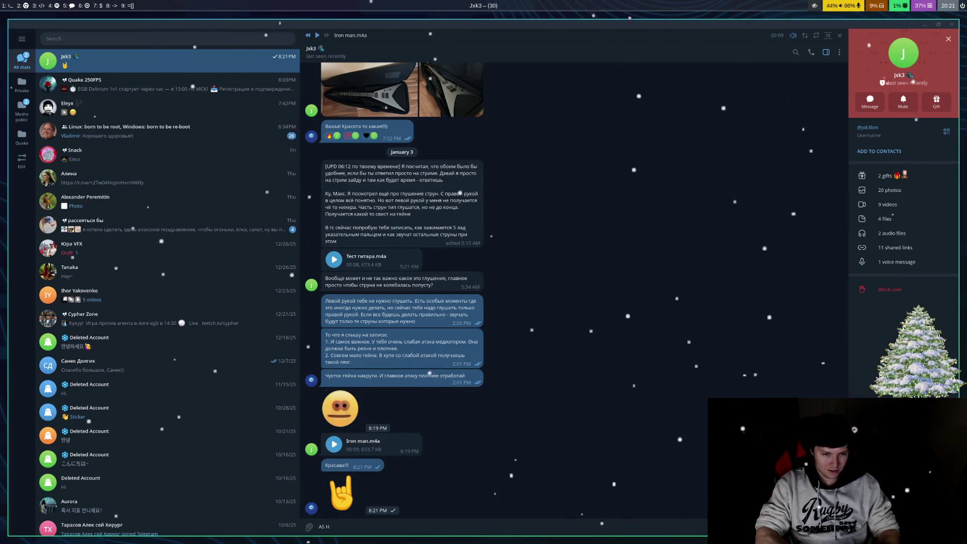
type("E LOST")
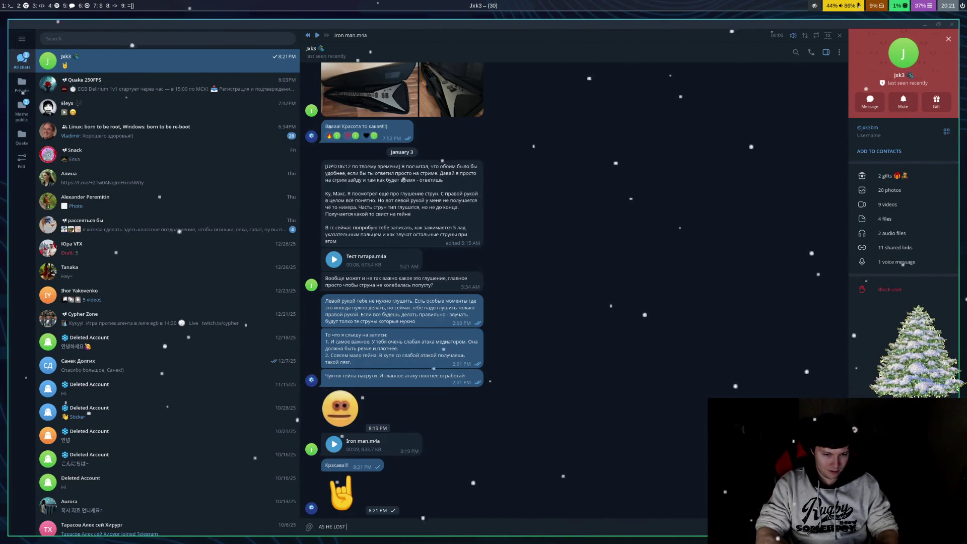
type("IS MU")
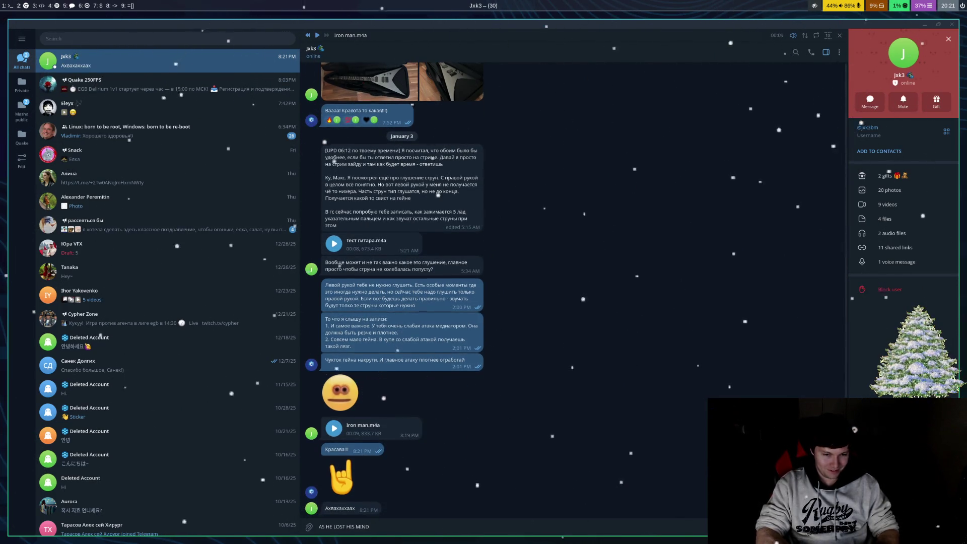
key("BackSpace")
type("D?")
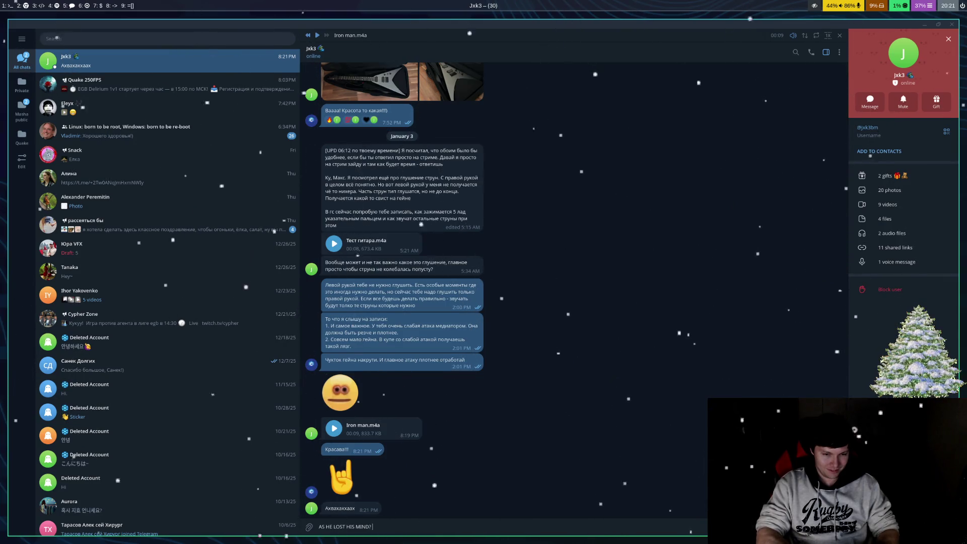
type(" CA HE SE")
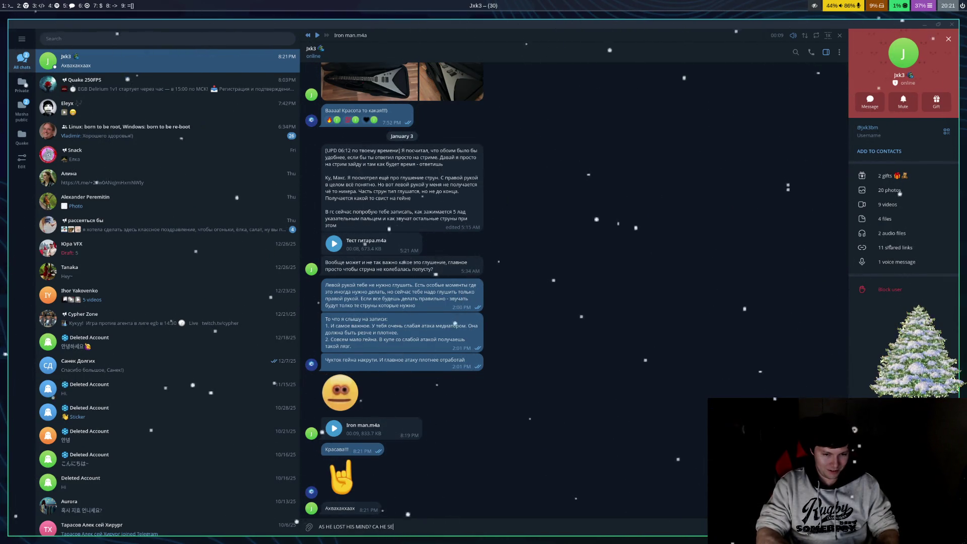
type("E OR I")
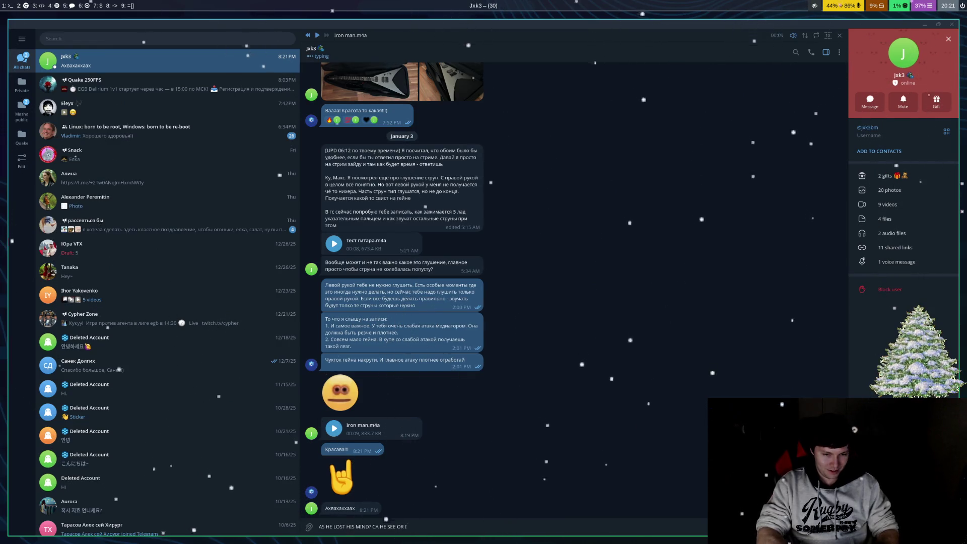
type("S HEE BLIND?")
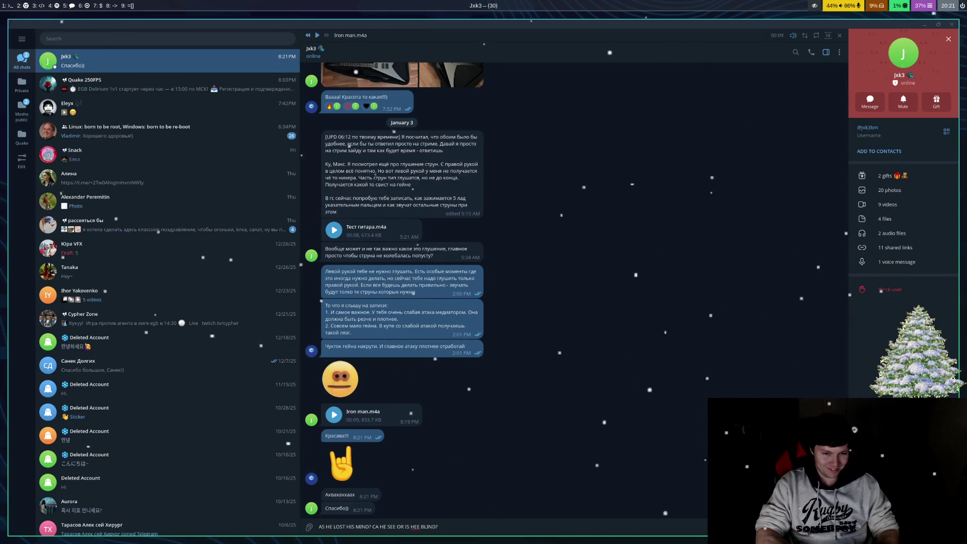
key("Return")
Step: Send the short reply 'нп)', correcting stray letters first
type("H")
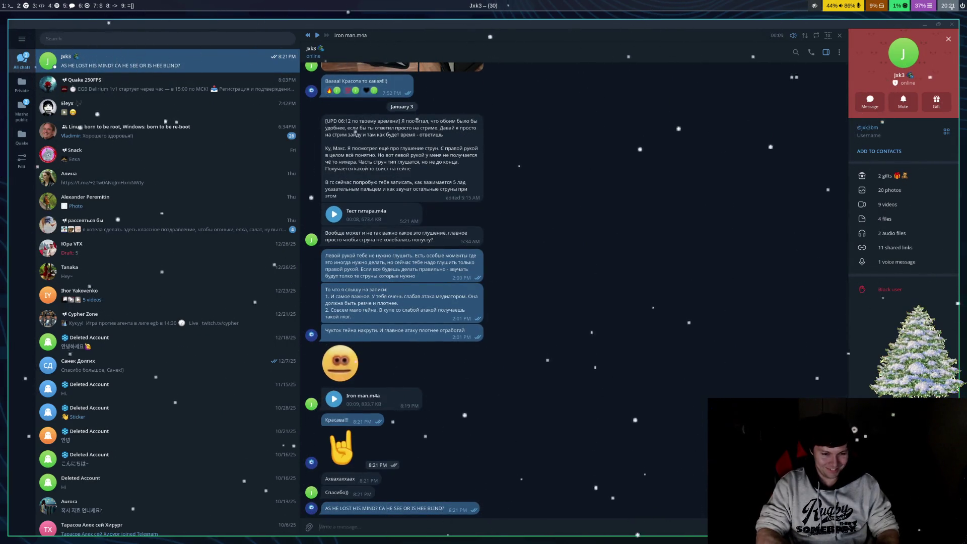
key("BackSpace")
type("напа")
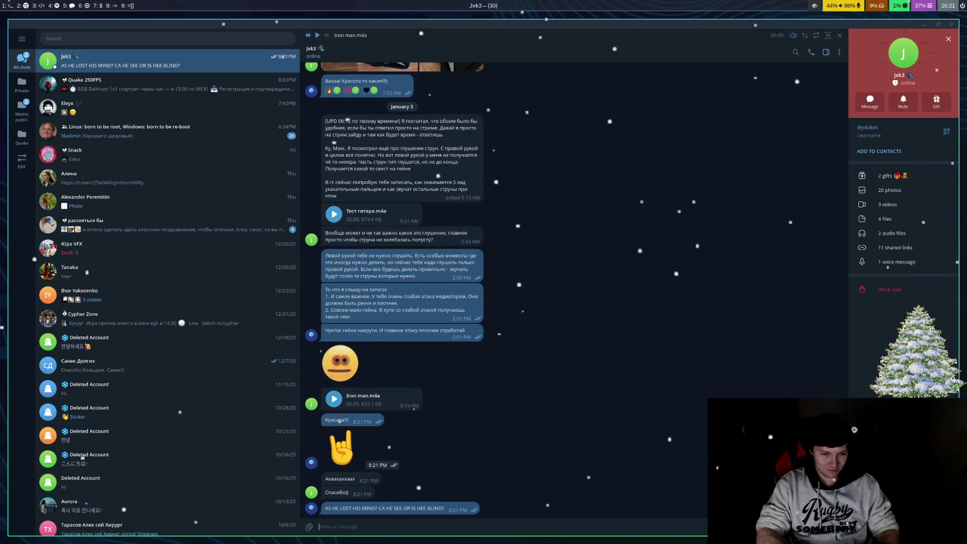
key("BackSpace")
type("п)")
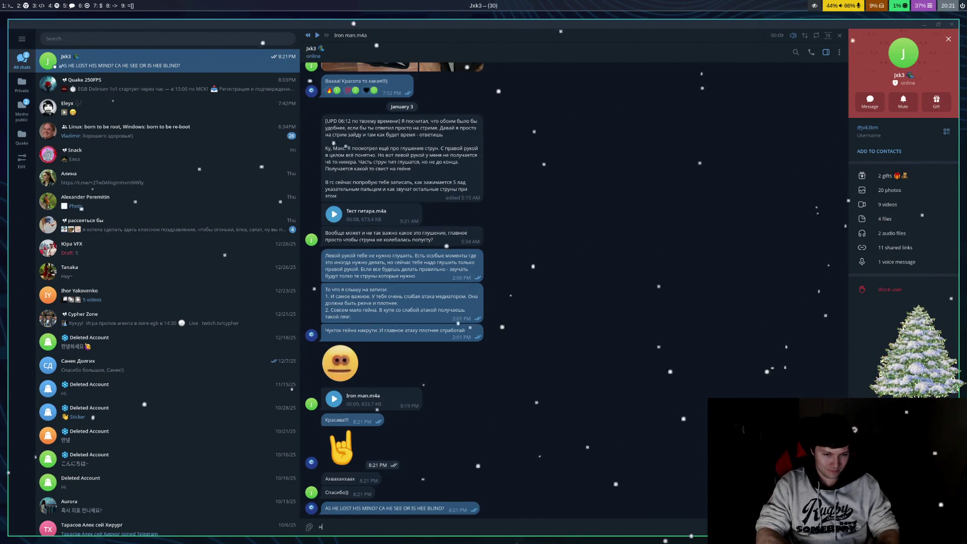
key("Return")
Step: React with a heart to the last pepe sticker, replay its animated effect, then return to Desmos
key("super+5")
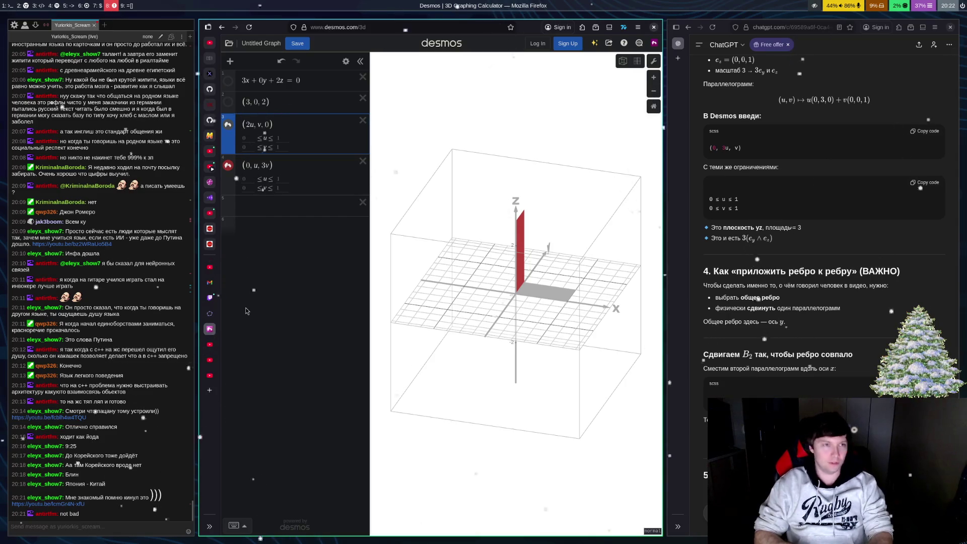
key("super+5")
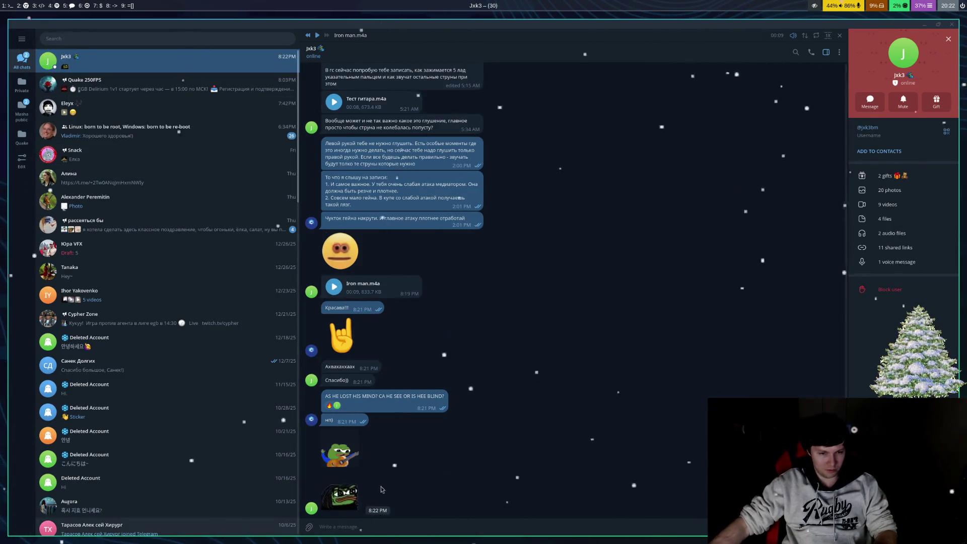
double_click(357, 509)
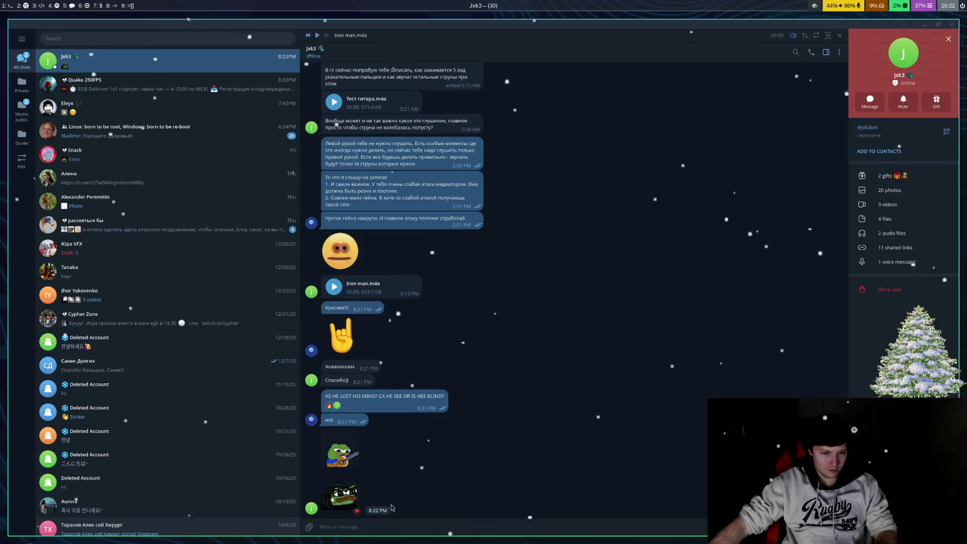
left_click(349, 490)
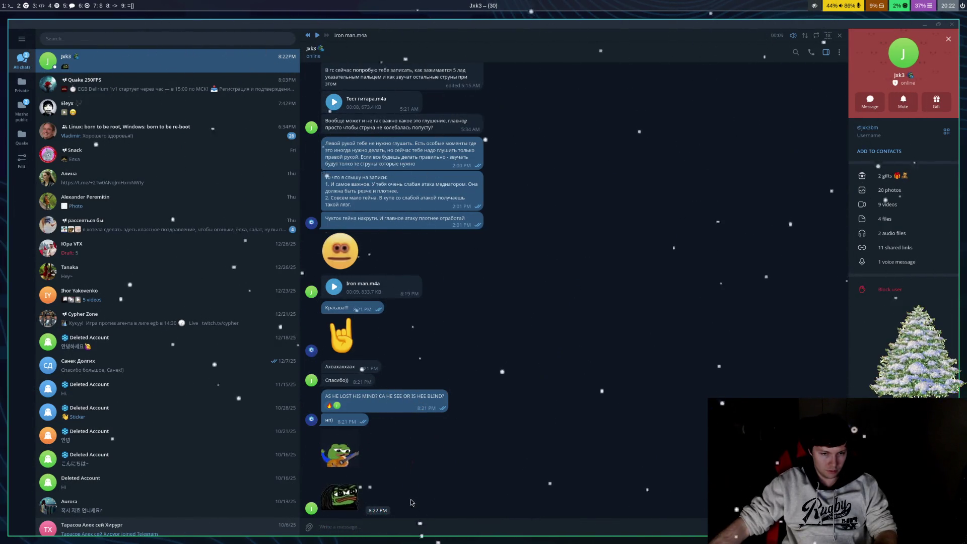
left_click(358, 501)
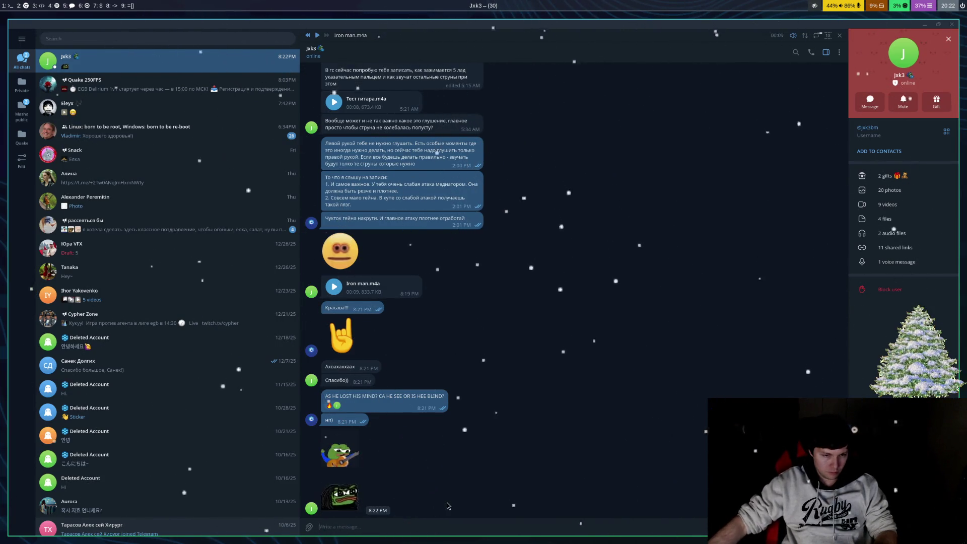
left_click(374, 502)
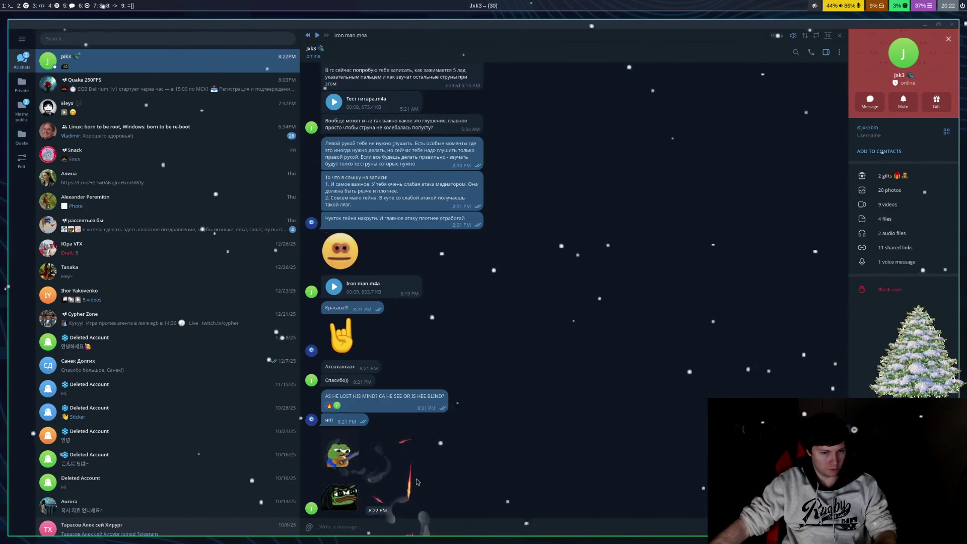
type("51")
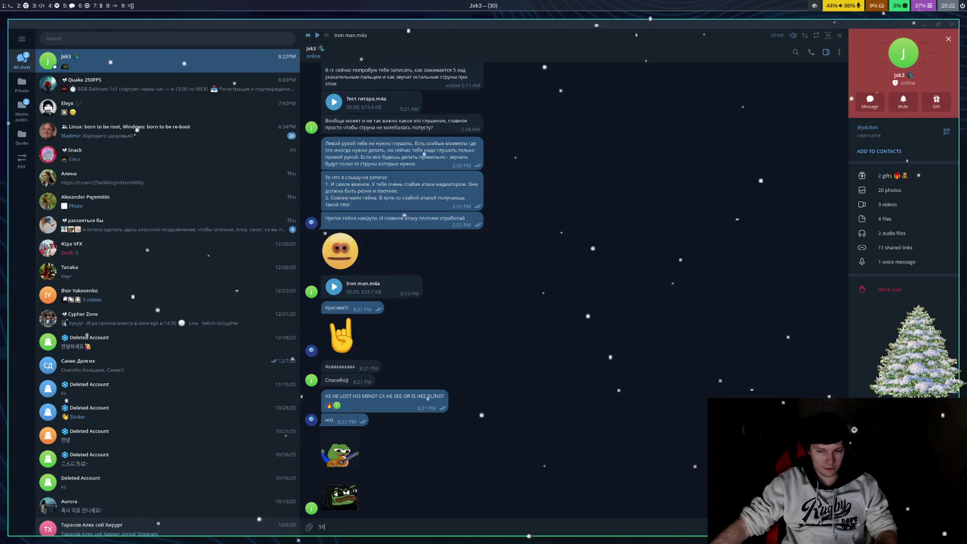
key("super+2")
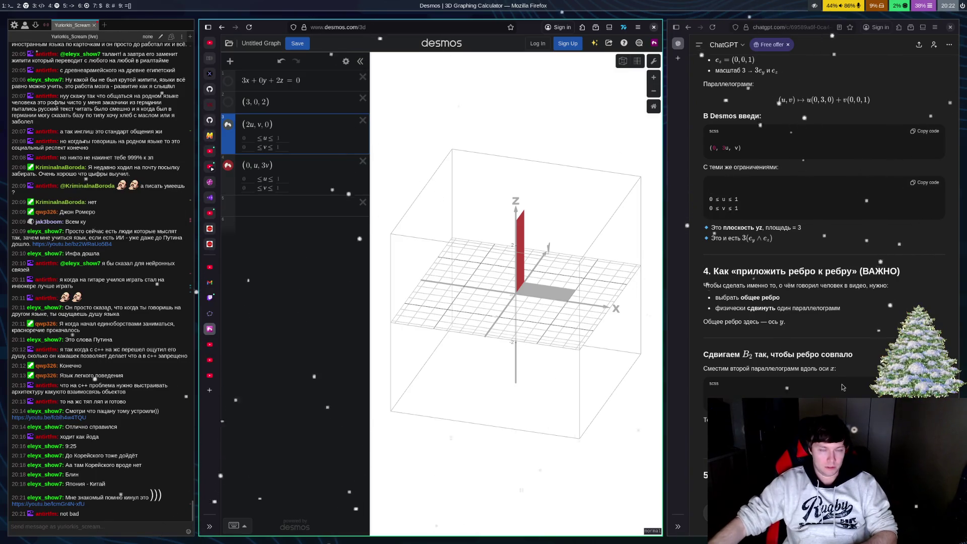
scroll(577, 212, "up", 1)
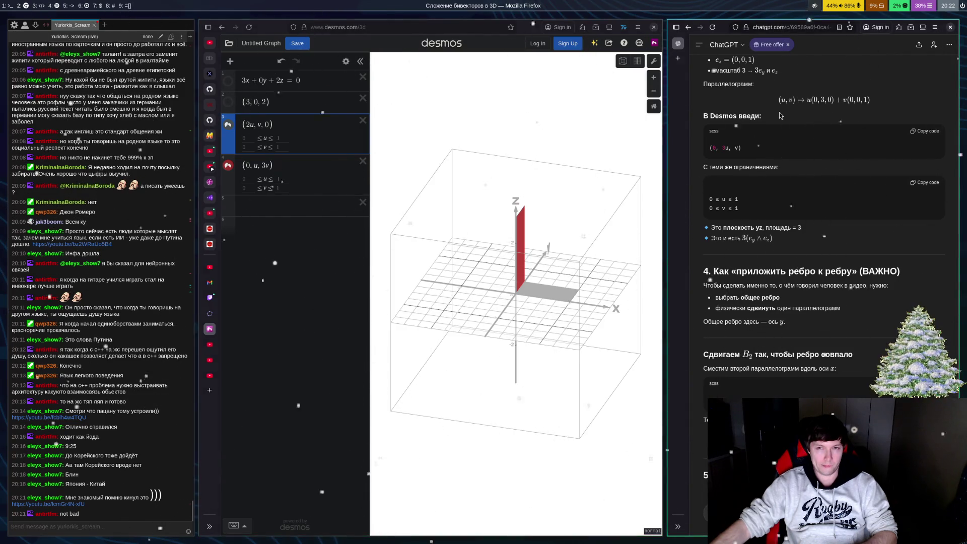
scroll(820, 151, "up", 2)
scroll(821, 150, "up", 1)
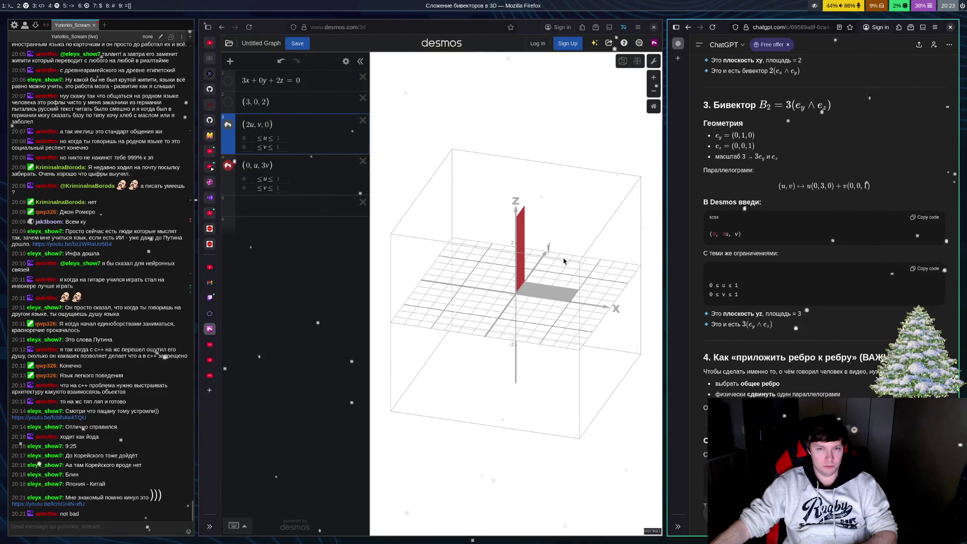
mouse_move(565, 261)
left_mouse_down()
mouse_move(547, 255)
mouse_move(569, 251)
left_mouse_up()
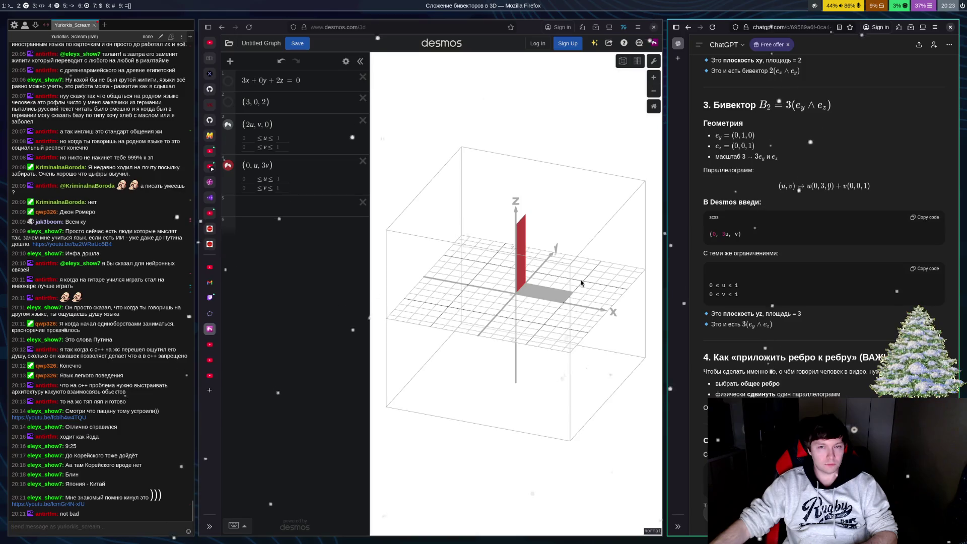
scroll(826, 265, "down", 5)
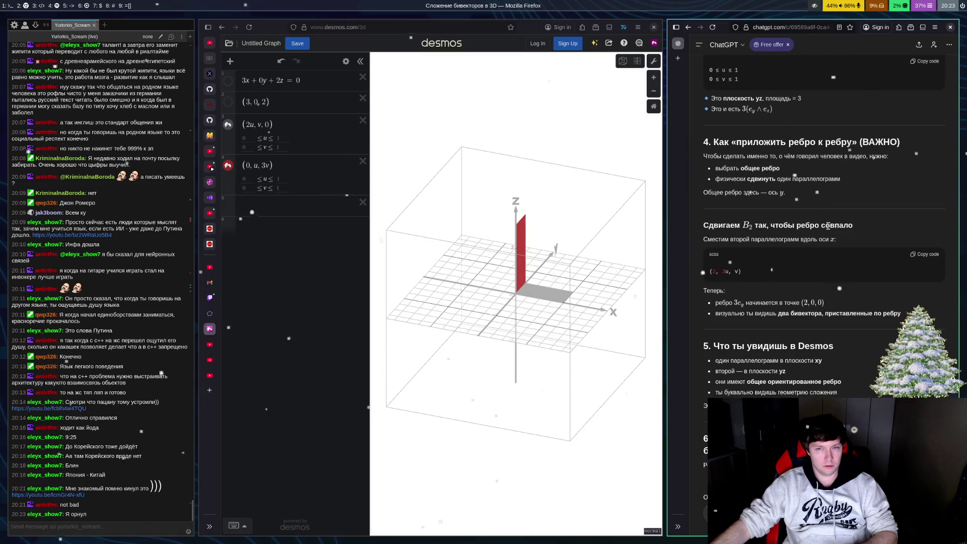
scroll(829, 225, "up", 5)
scroll(840, 216, "up", 2)
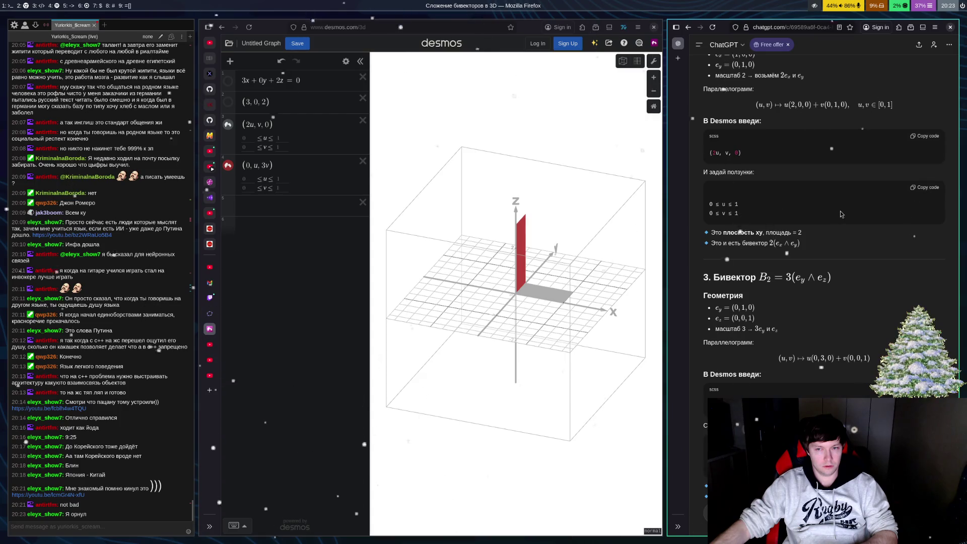
scroll(843, 213, "down", 7)
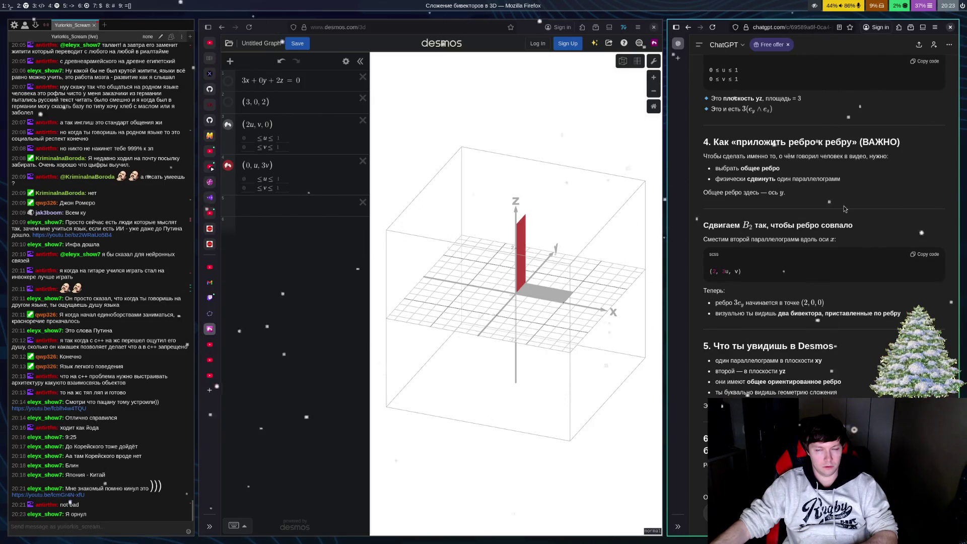
scroll(845, 209, "up", 3)
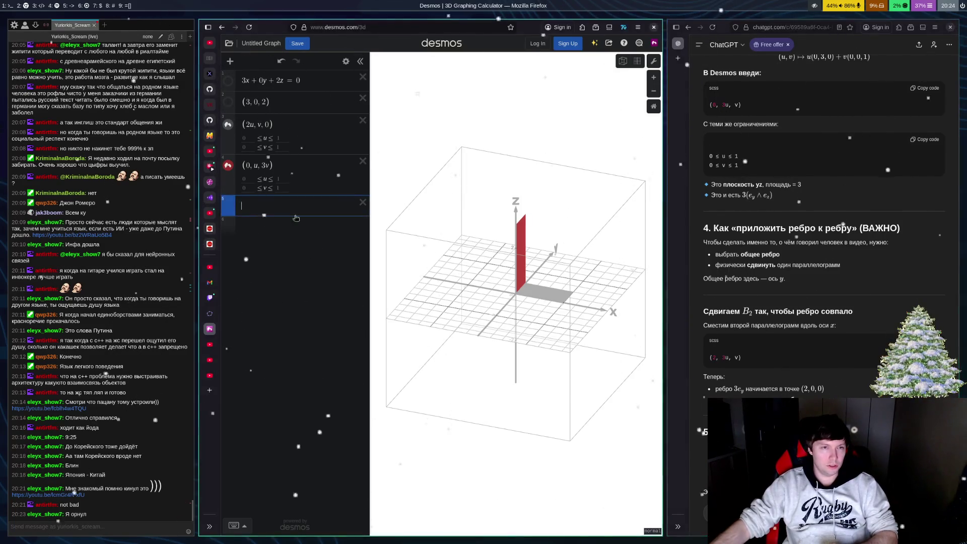
Step: Enter (2, u, 3v) in expression row 5, trimming the u coefficient so the term is plain u
left_click(419, 295)
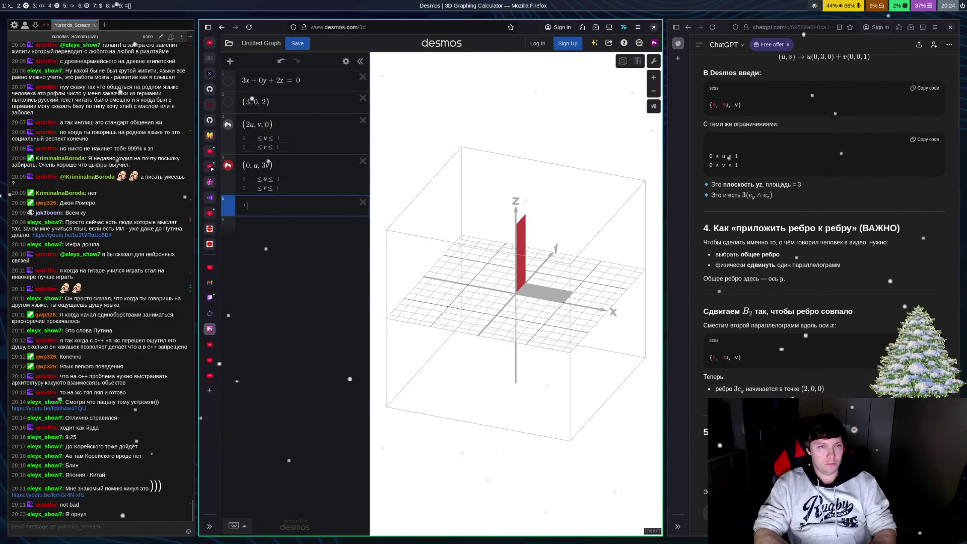
type("(2")
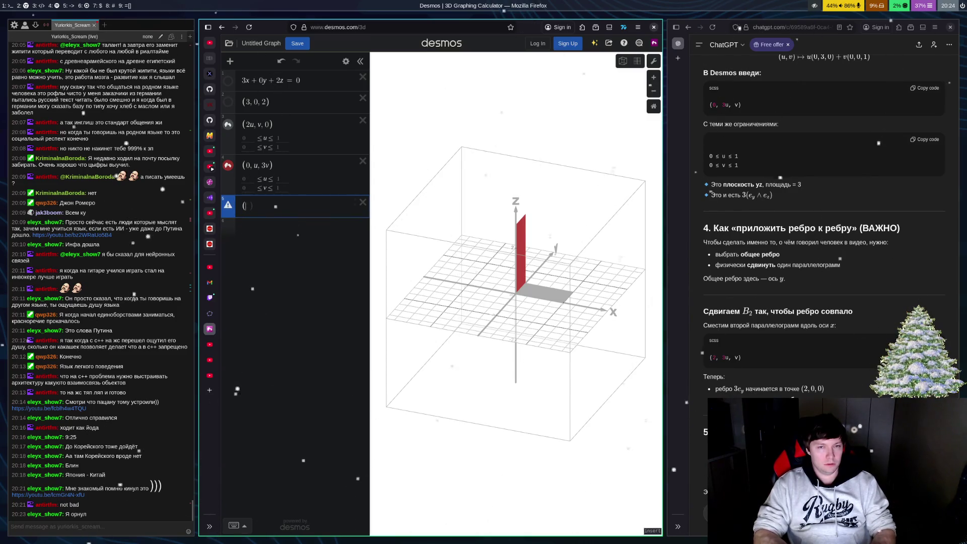
type(", +")
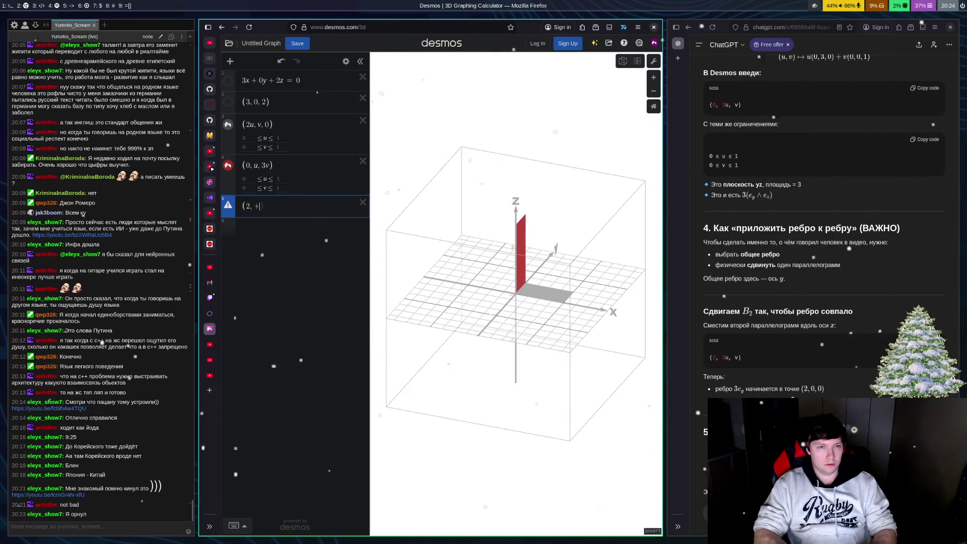
key("BackSpace")
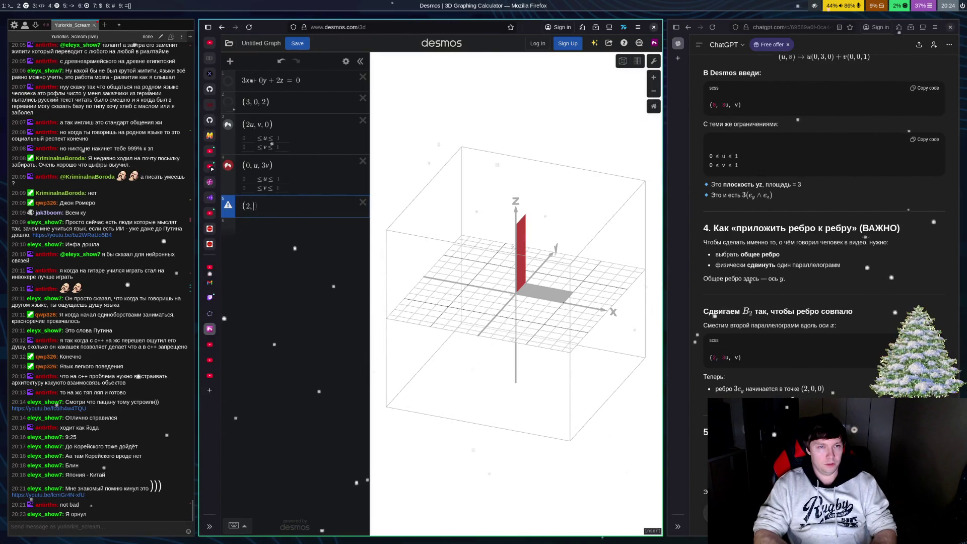
type("2u")
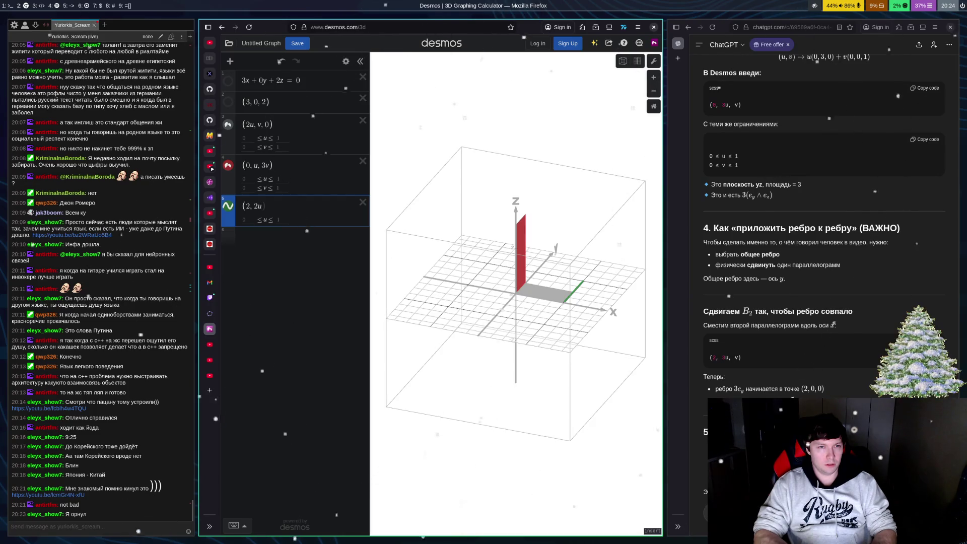
type(", 3v")
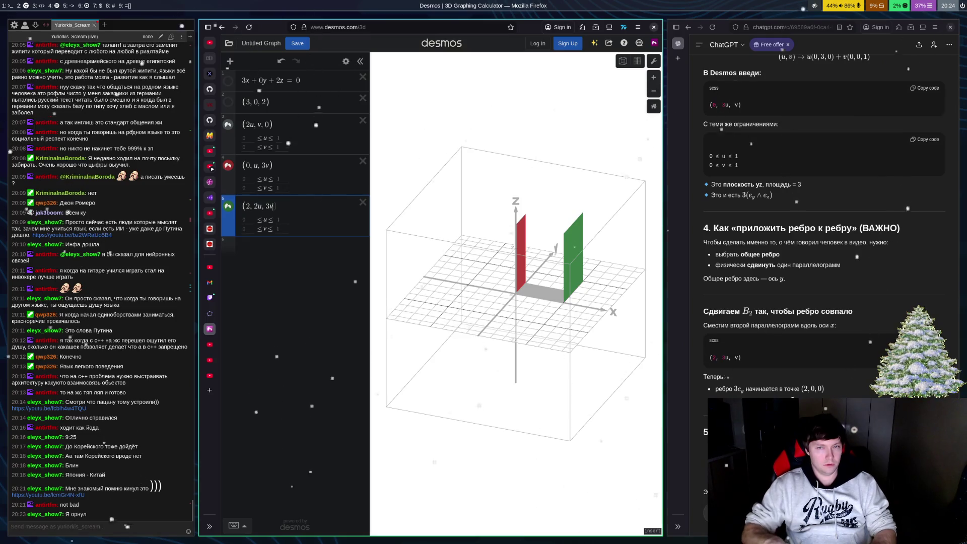
key("BackSpace")
key("ctrl+z")
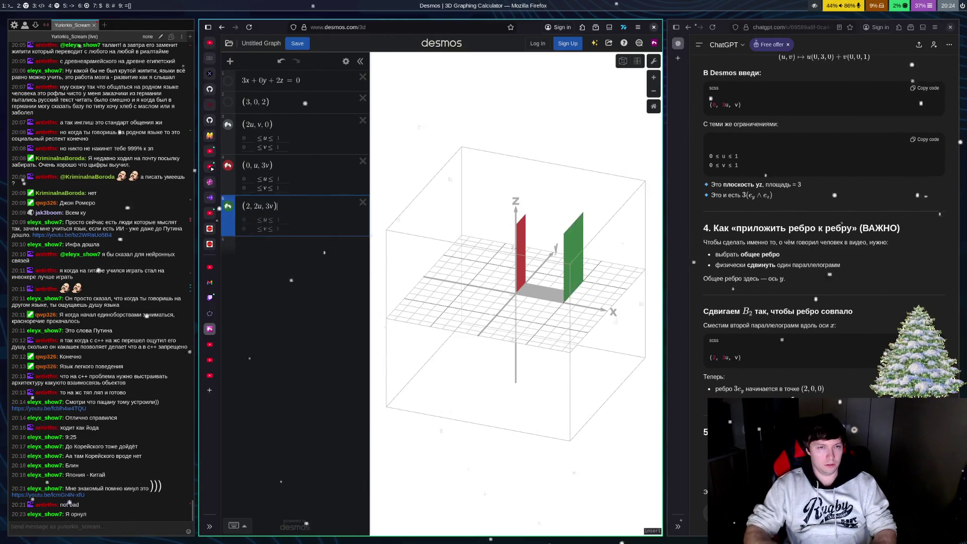
key("Left")
key("Left")
key("Left")
key("BackSpace")
type("3")
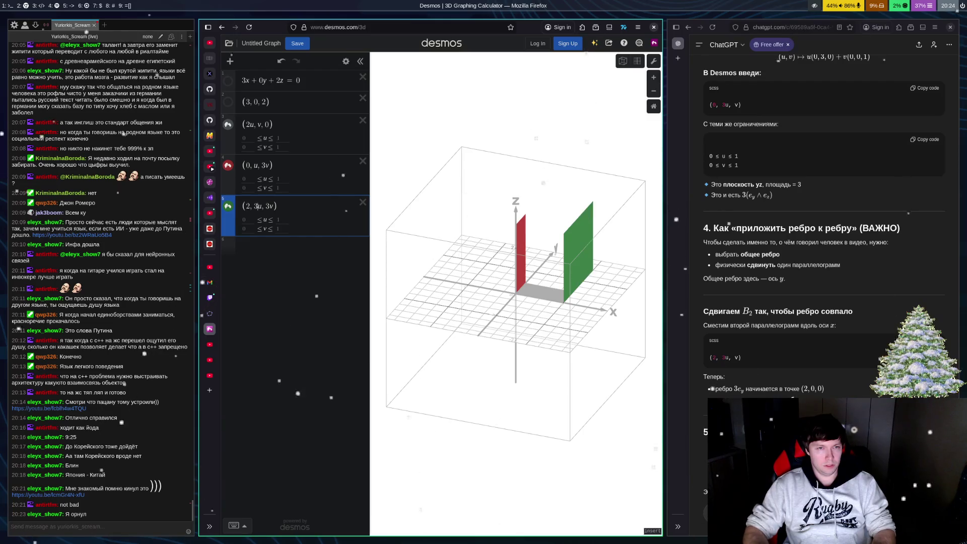
key("BackSpace")
type("2")
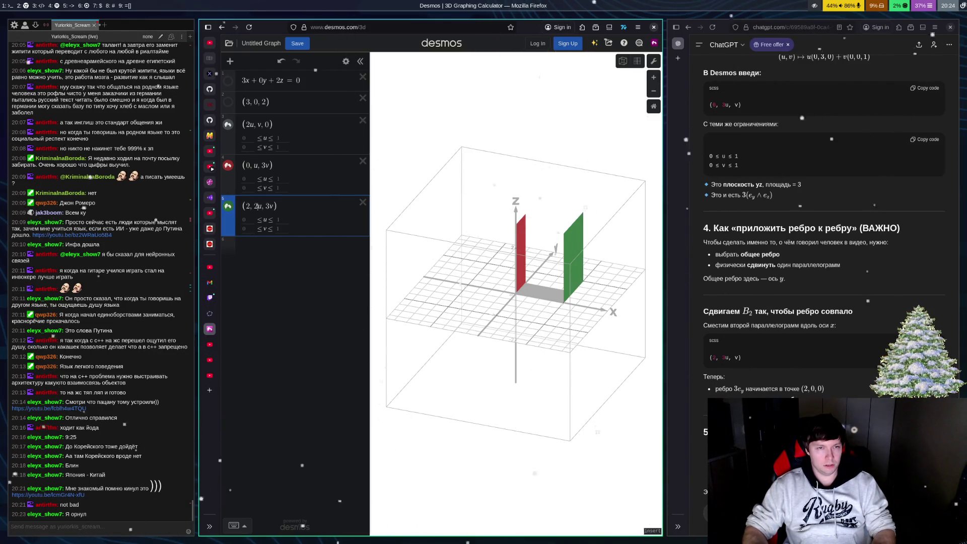
key("BackSpace")
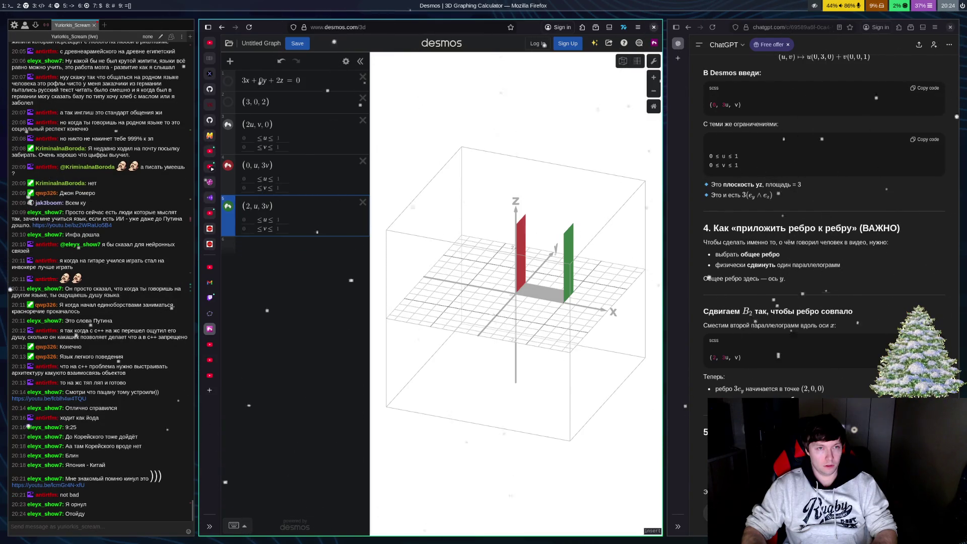
left_click(229, 82)
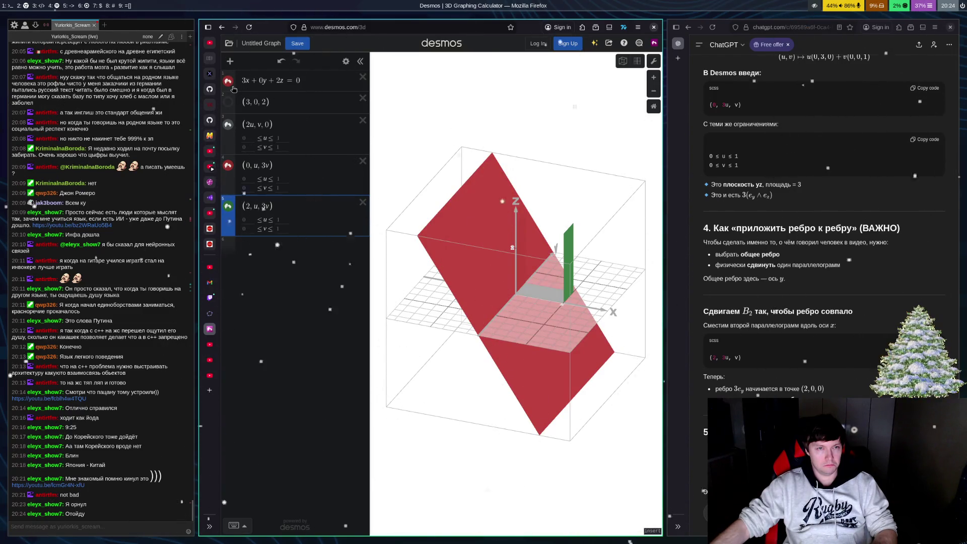
left_click(228, 81)
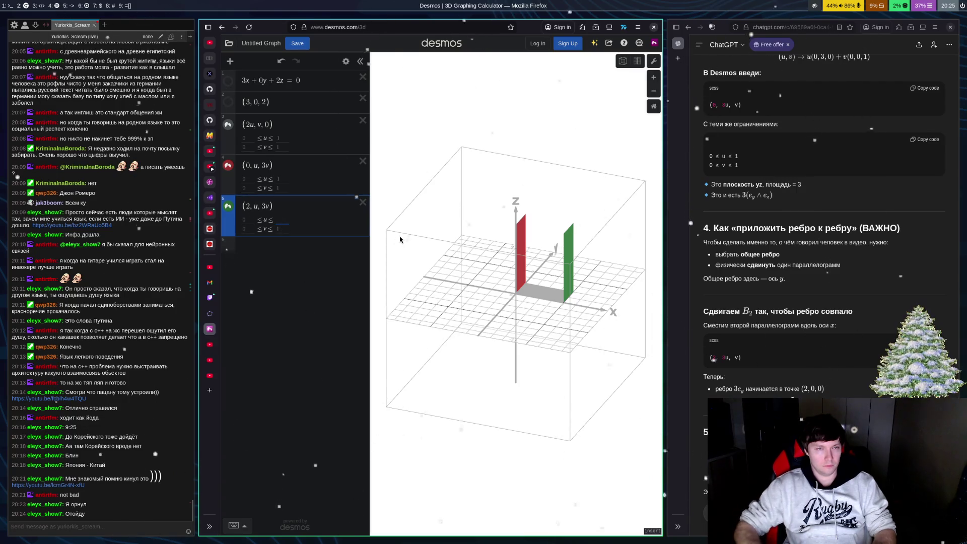
key("BackSpace")
type("2")
key("BackSpace")
type("1")
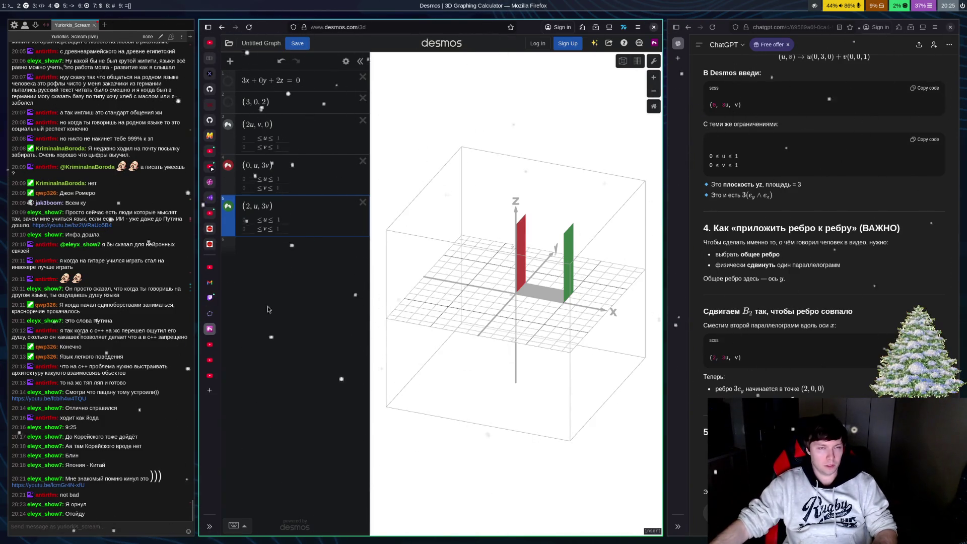
Step: Show the plane 3x+0y+2z=0 and try y coefficients 2, 1 and 4 before restoring 0
left_click(228, 80)
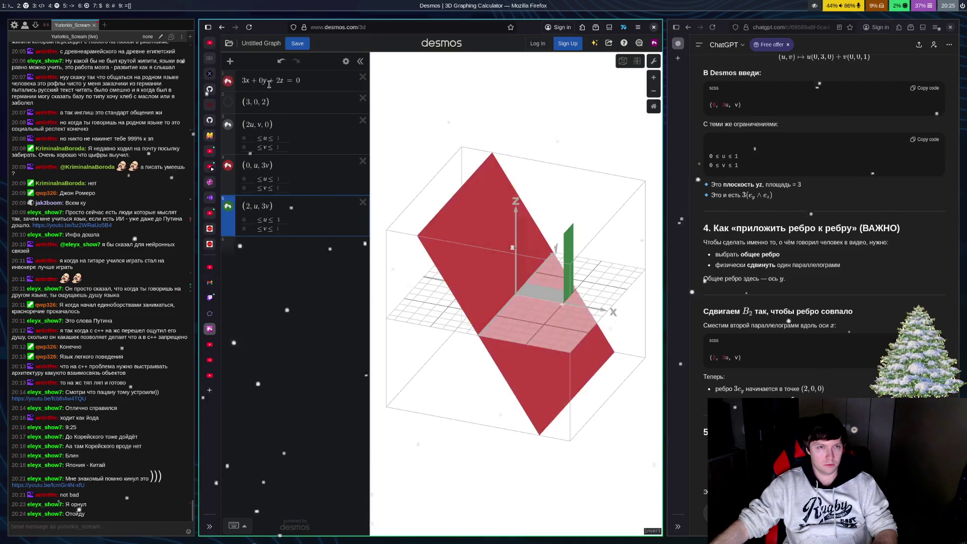
double_click(262, 81)
type("2")
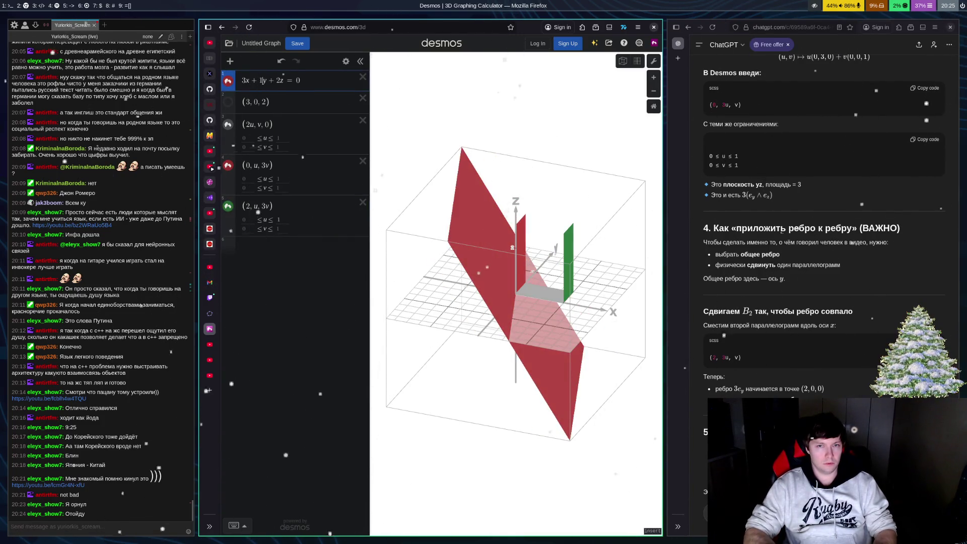
key("BackSpace")
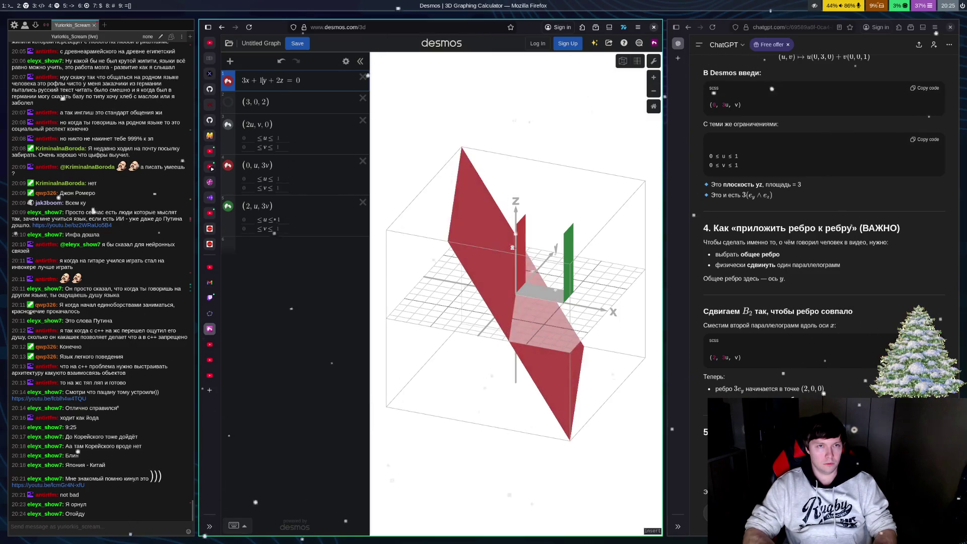
type("0")
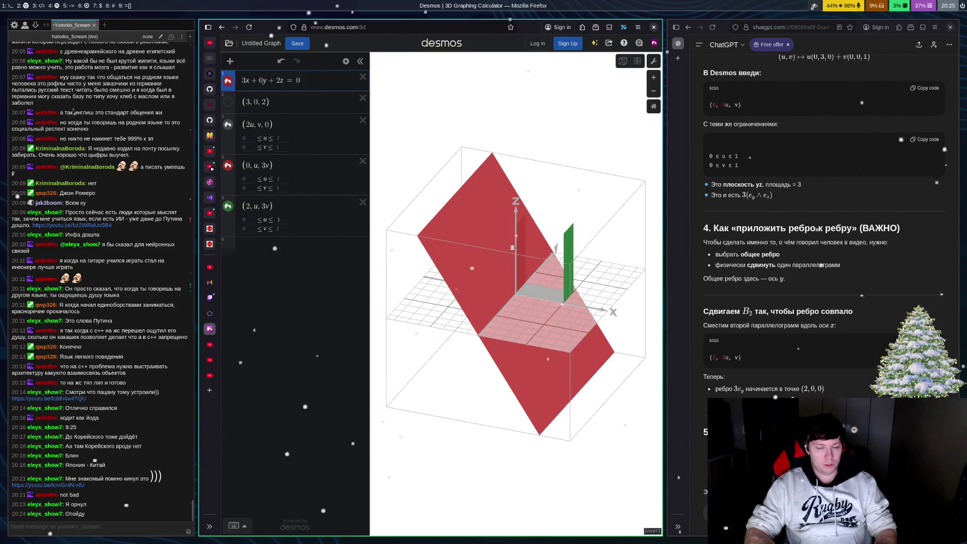
key("BackSpace")
type("2")
key("BackSpace")
type("1")
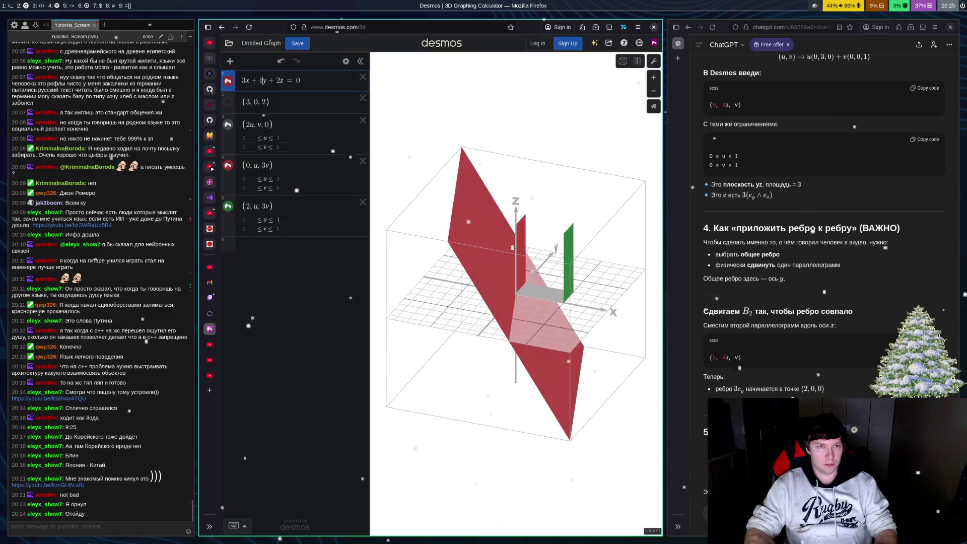
key("BackSpace")
type("2")
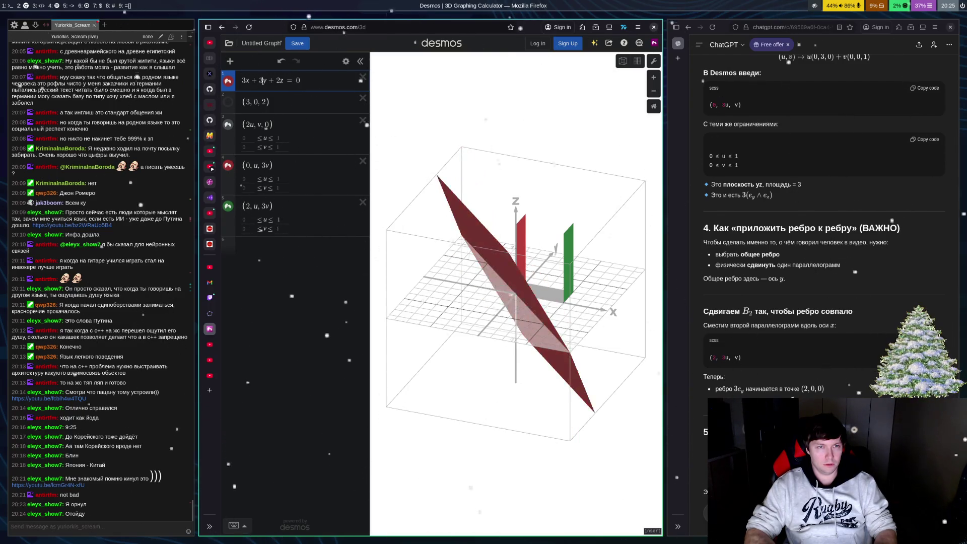
key("BackSpace")
type("4")
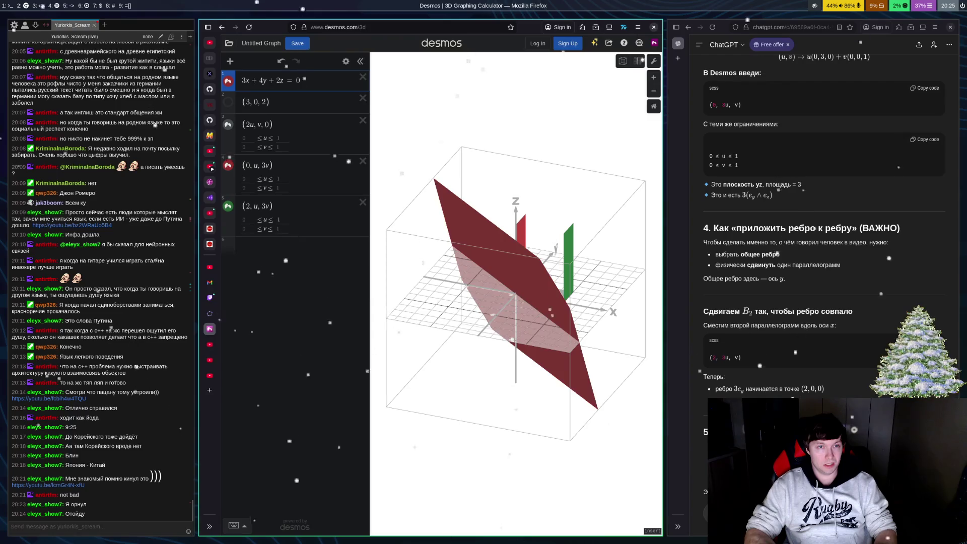
key("BackSpace")
type("0")
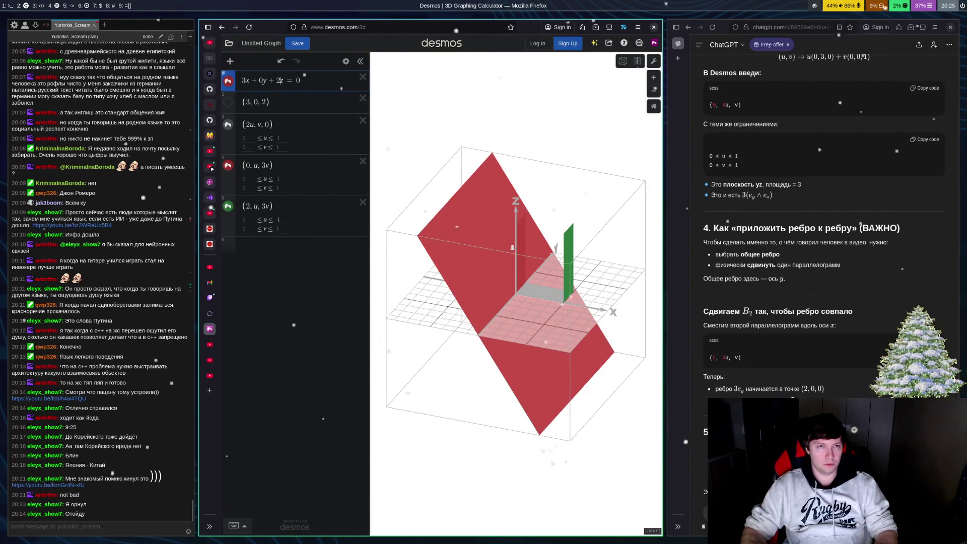
Step: Try a z coefficient of 3, then restore 2 so the plane reads 3x+0y+2z=0
key("BackSpace")
type("3")
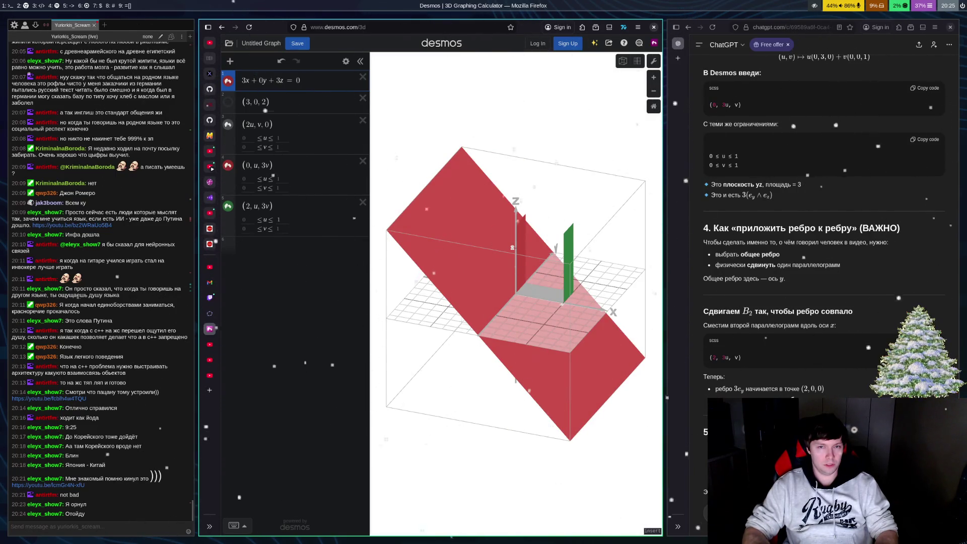
key("BackSpace")
type("2")
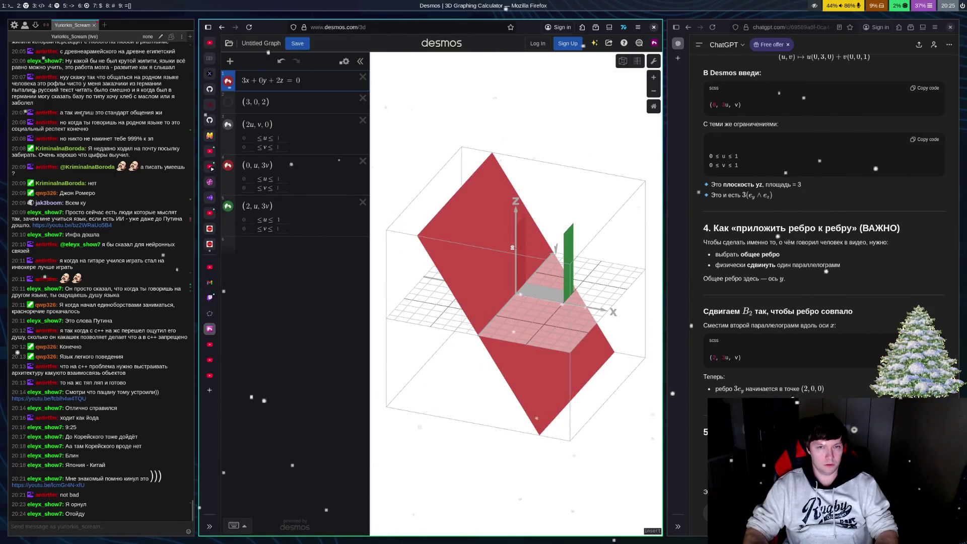
key("Down")
key("Down")
key("Down")
key("Up")
key("Up")
key("Up")
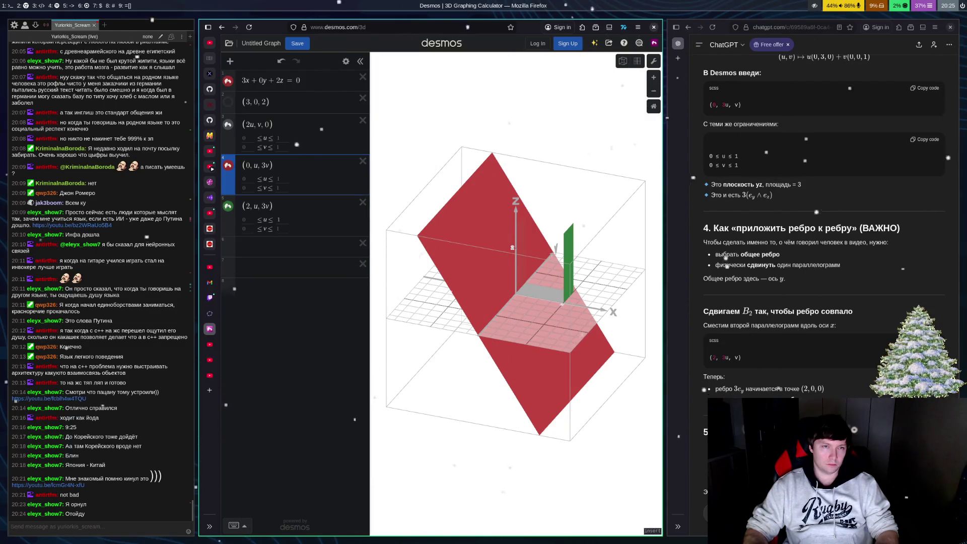
Step: Delete the (2, u, 3v) expression in line 5 and begin a new plane equation with a 2y term
key("Down")
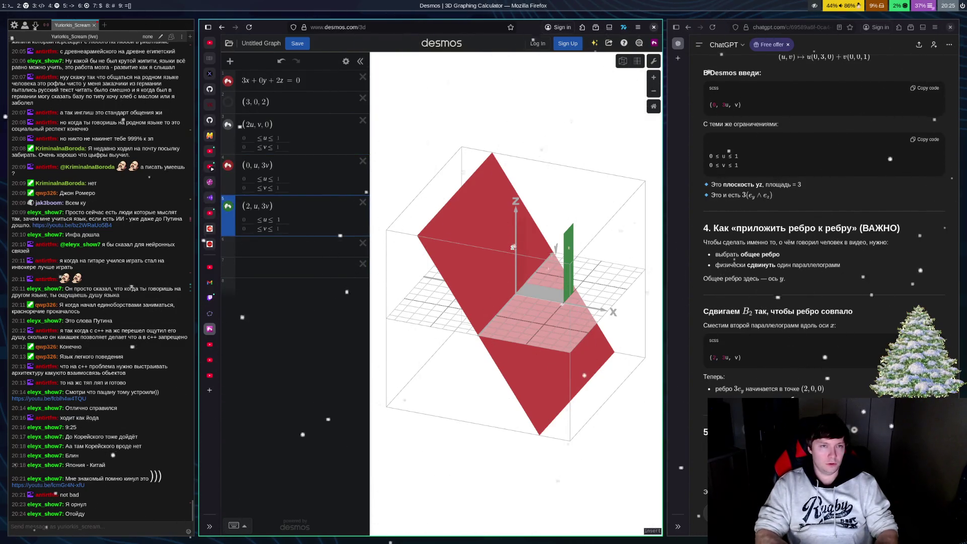
key("BackSpace")
key("BackSpace")
key("BackSpace")
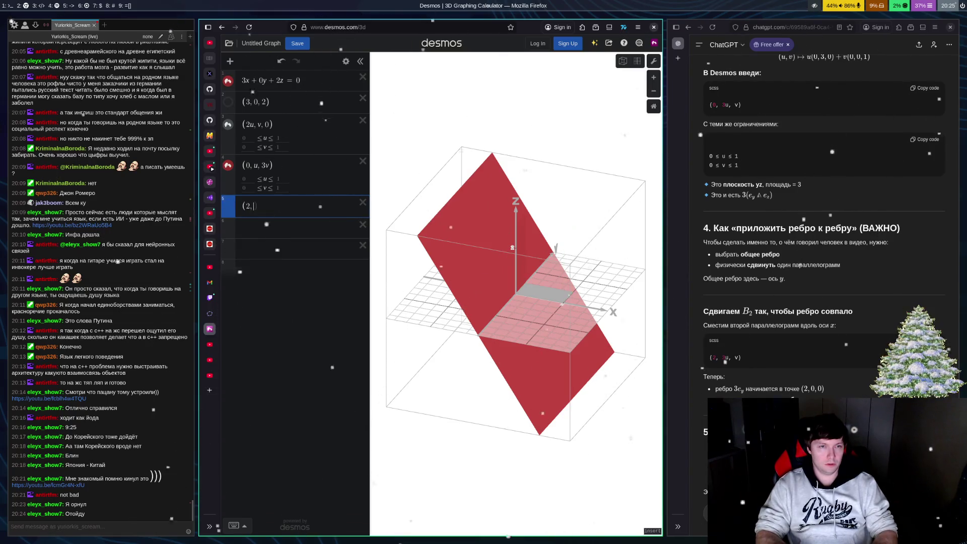
key("BackSpace")
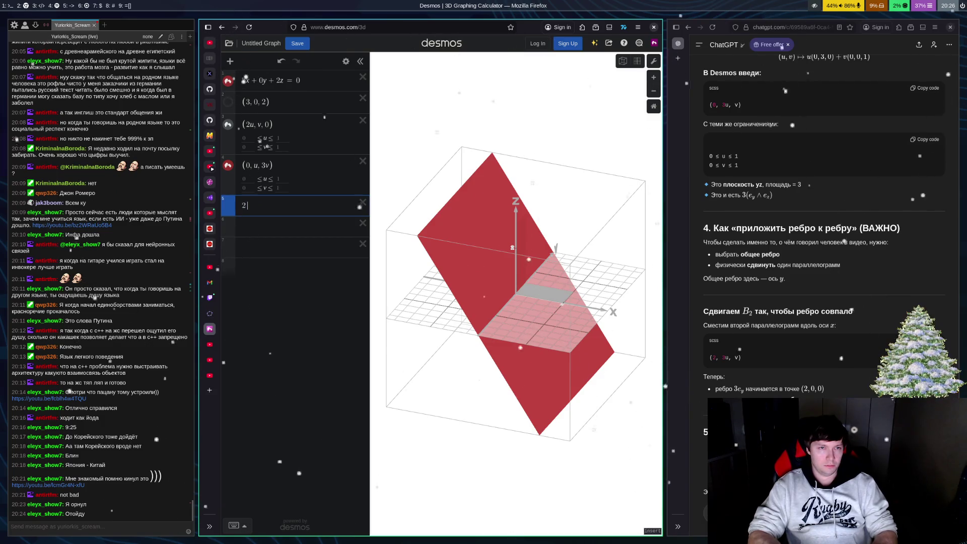
type("2+")
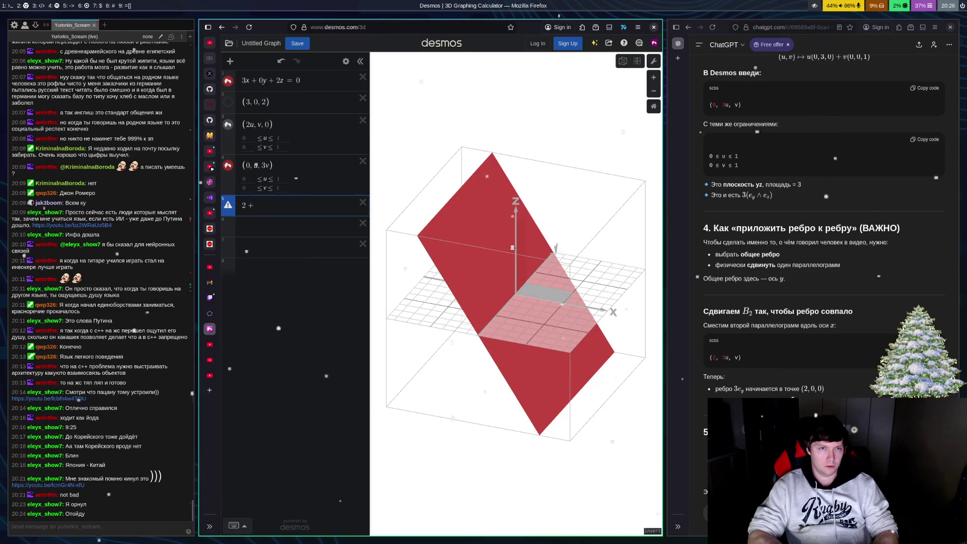
type("2y +")
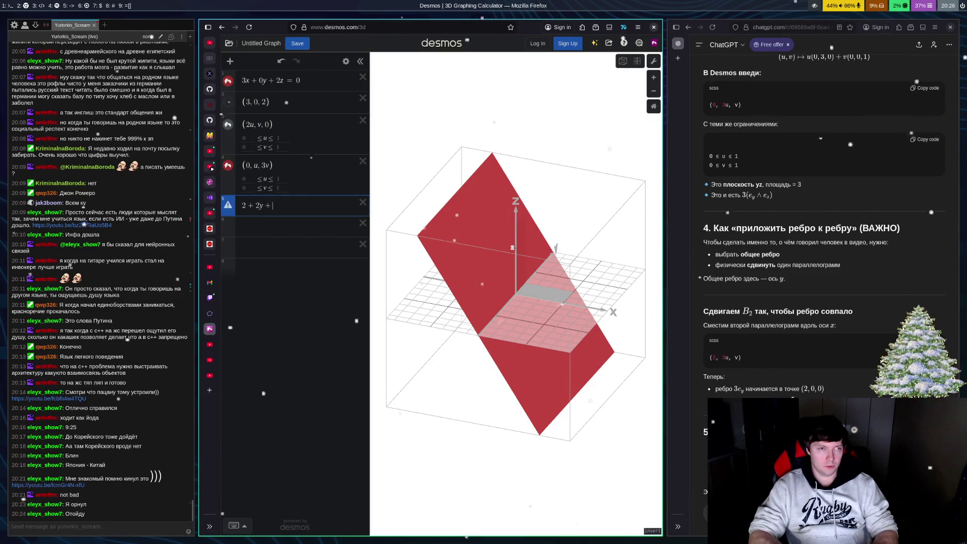
type("2")
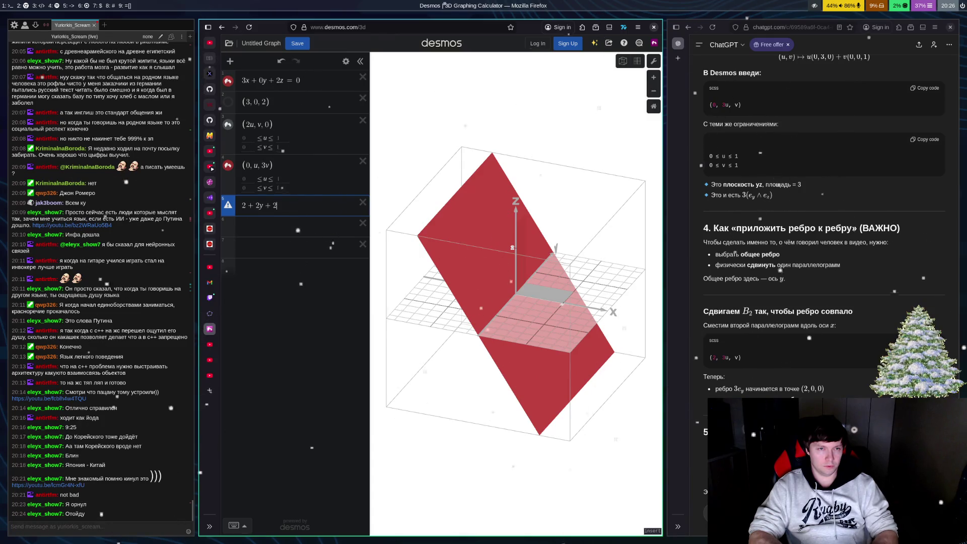
type("z = 0")
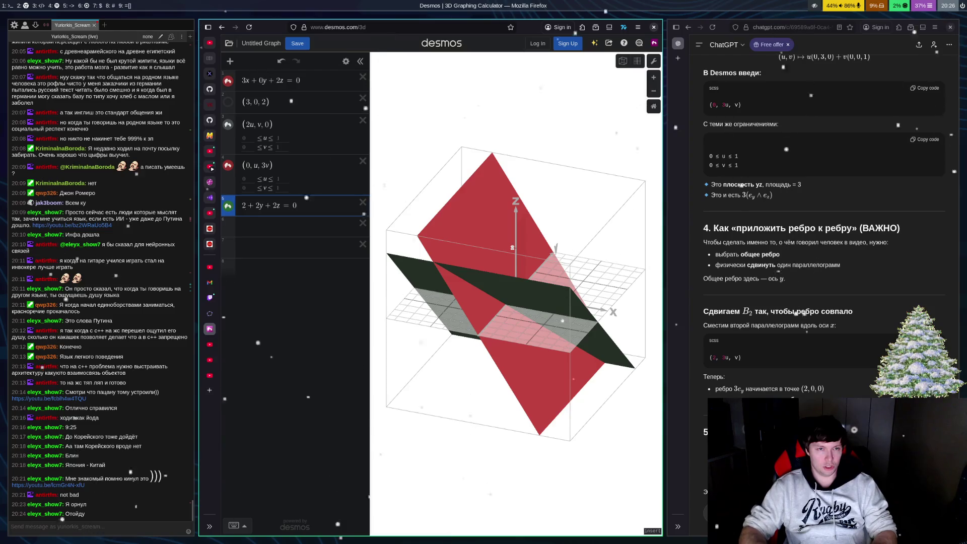
Step: Try constants 3, 4 and 5, then drop the constant and add a 1x term, giving 1x+2y+2z=0
left_click(246, 205)
key("BackSpace")
type("3")
key("BackSpace")
type("4")
key("BackSpace")
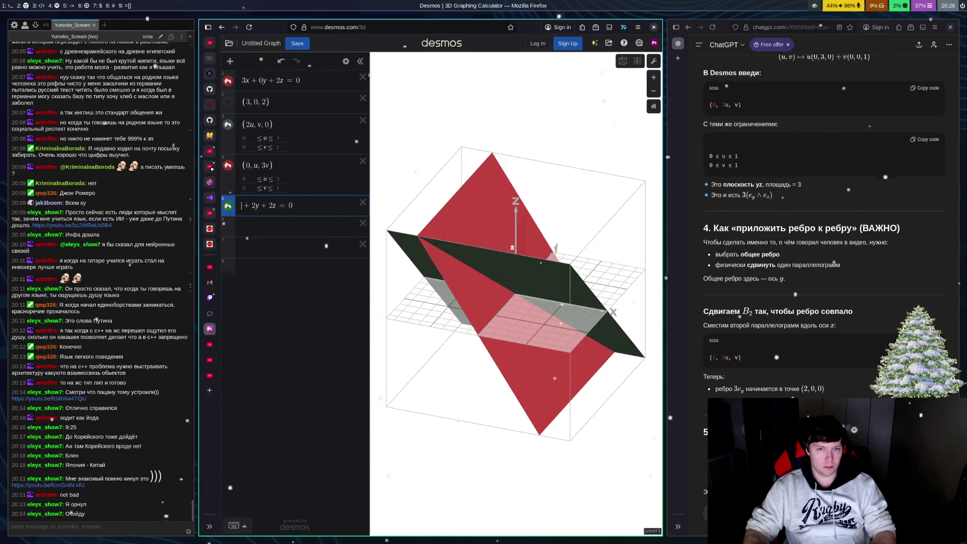
type("5")
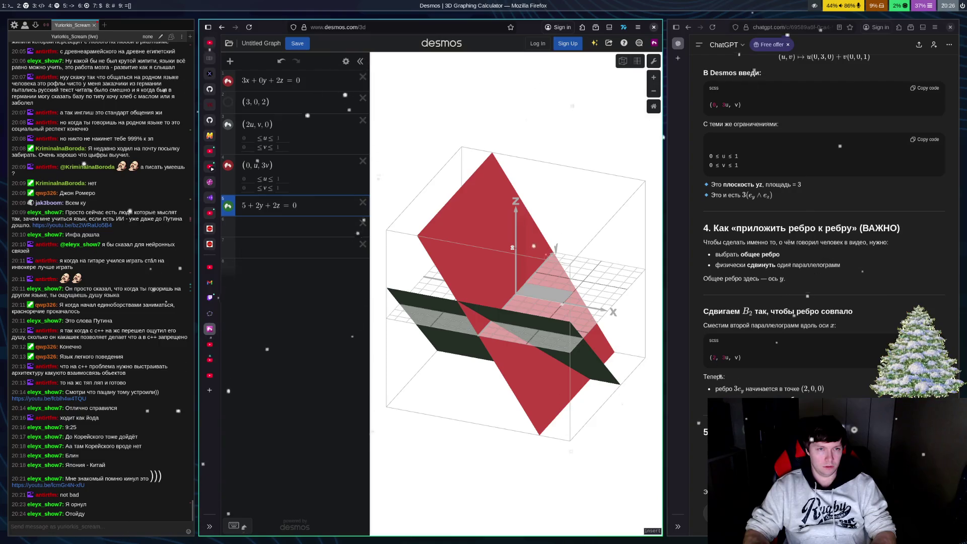
key("BackSpace")
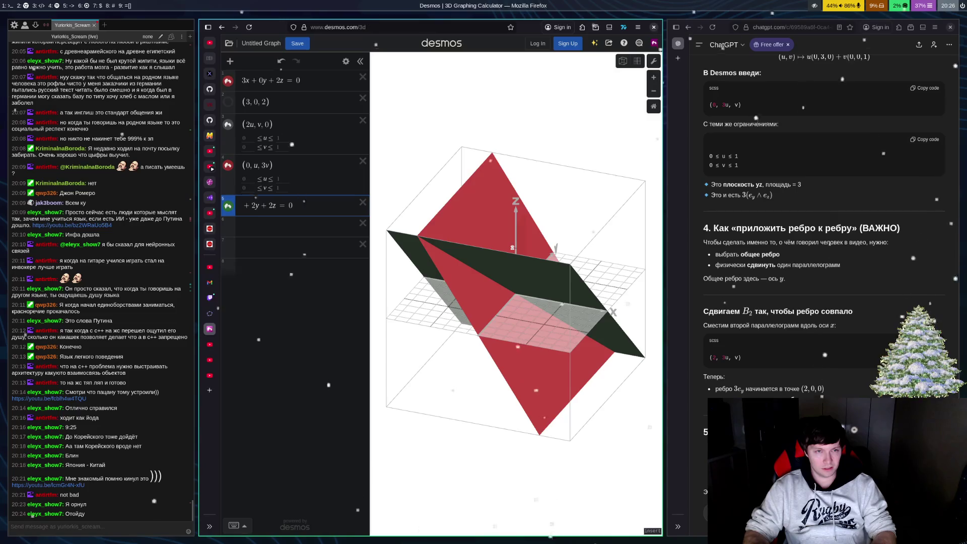
type("2x")
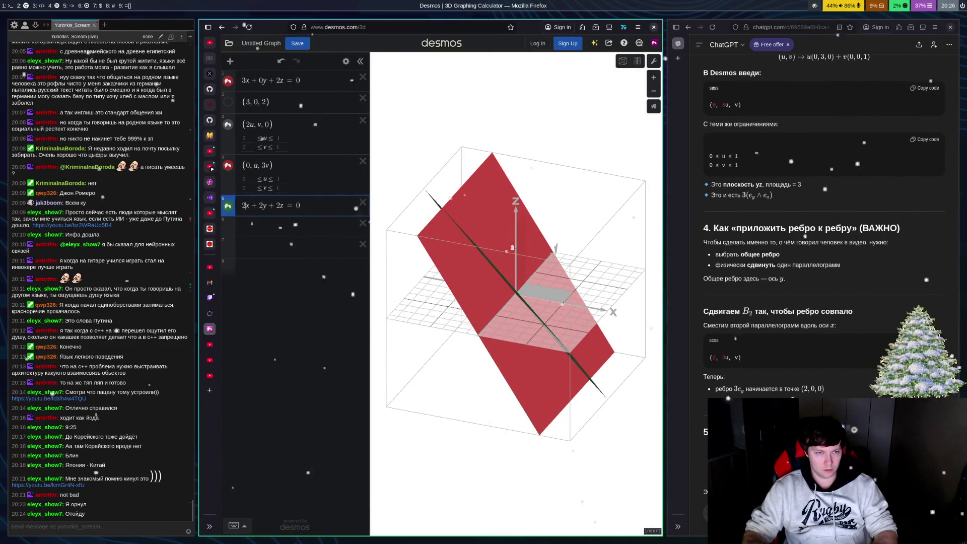
key("Left")
key("BackSpace")
type("1")
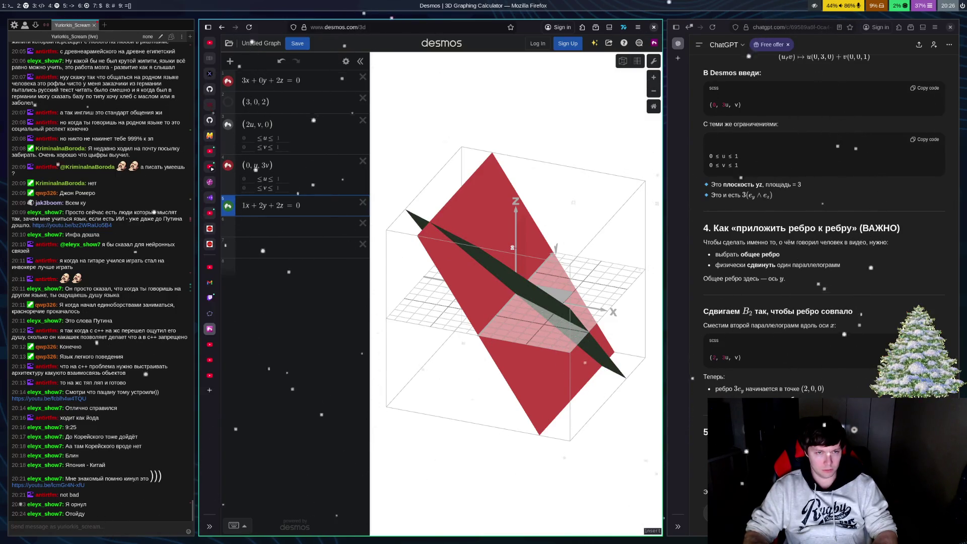
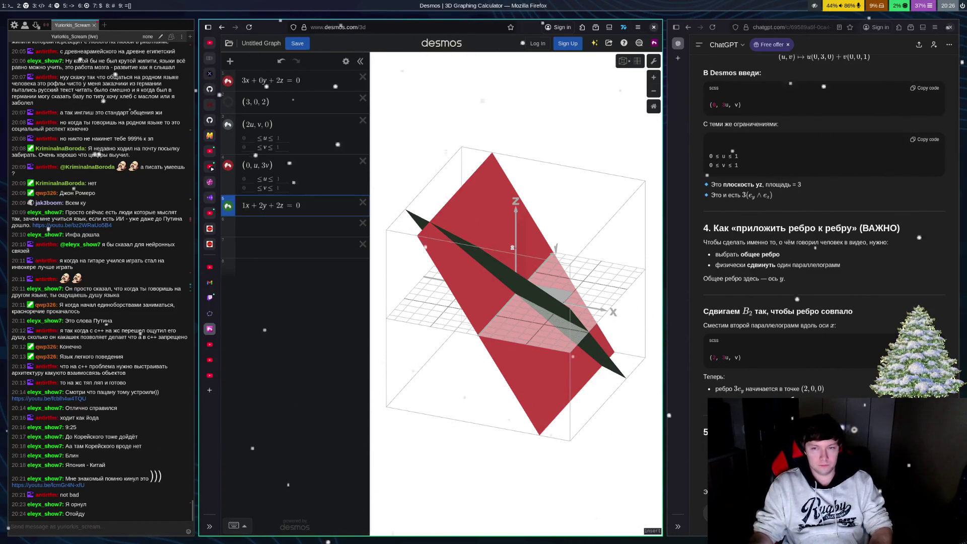
Step: Replace expression 5's plane 1x+2y+2z=0 with the parallelogram (2, 3u, v)
left_click(294, 206)
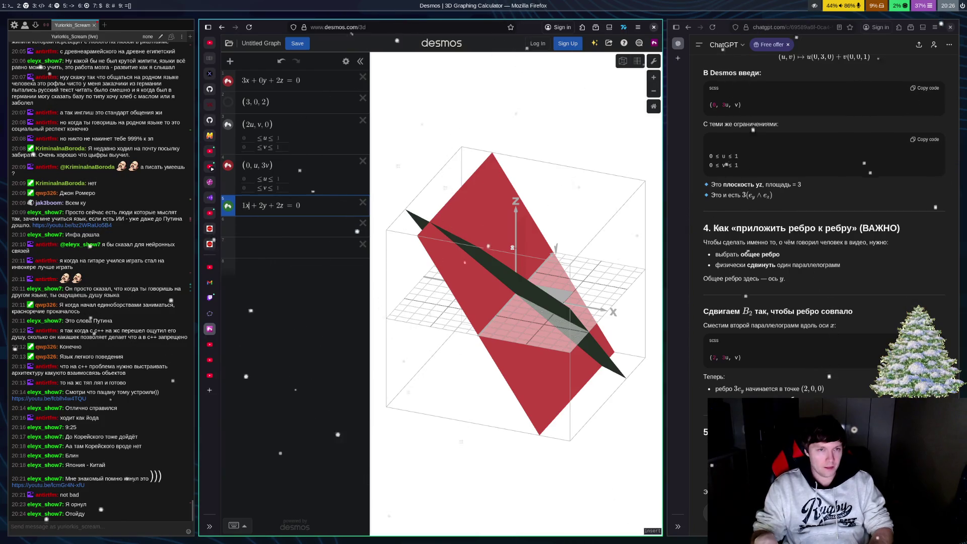
key("BackSpace")
key("BackSpace")
key("BackSpace")
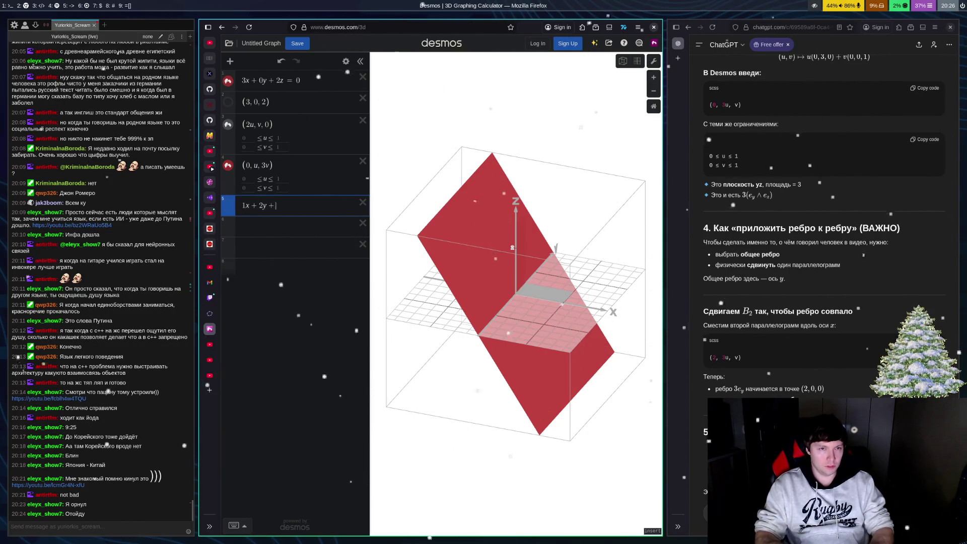
type("(2, ")
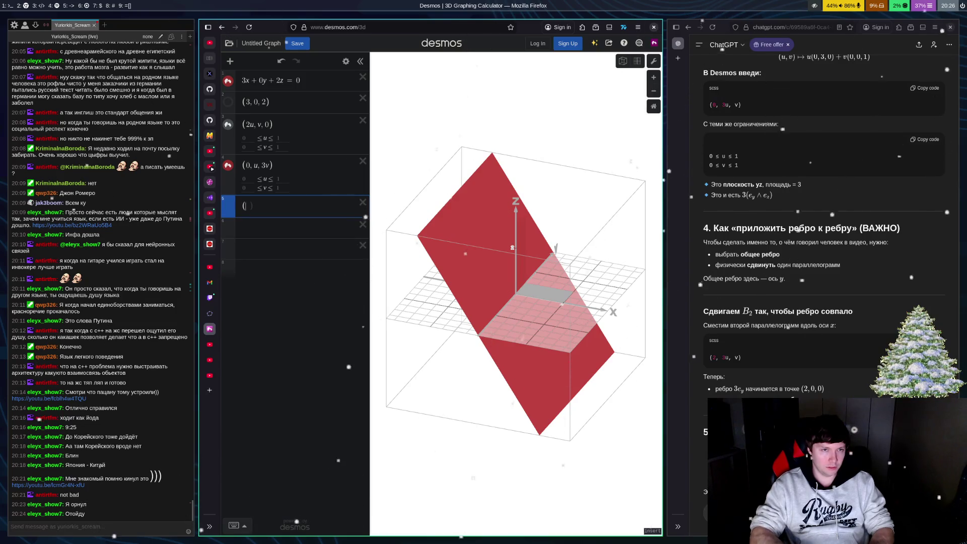
type("3u, ")
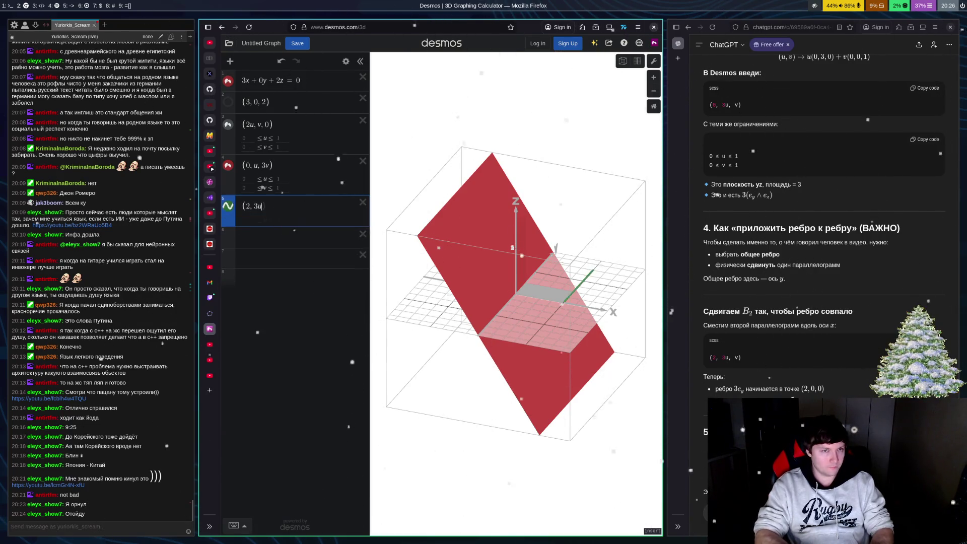
type("v")
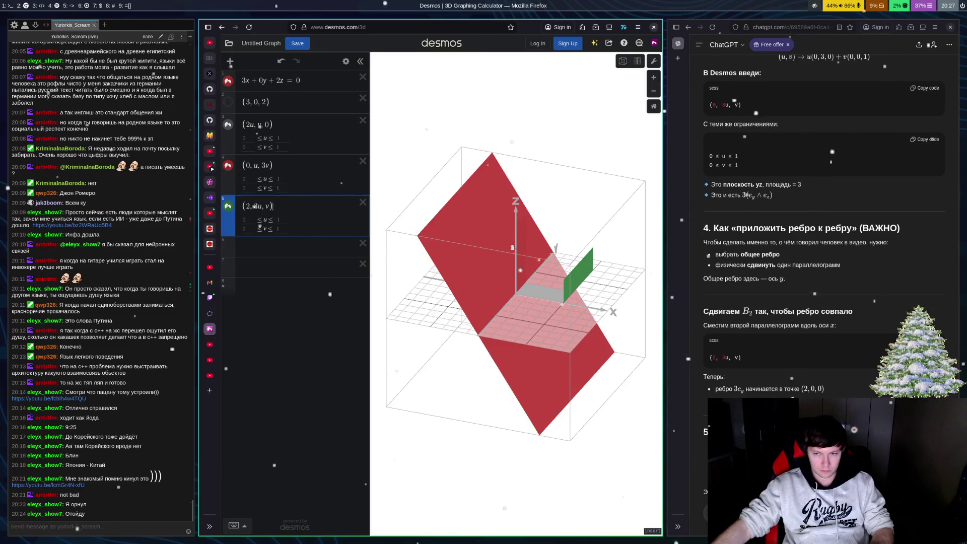
scroll(844, 334, "down", 5)
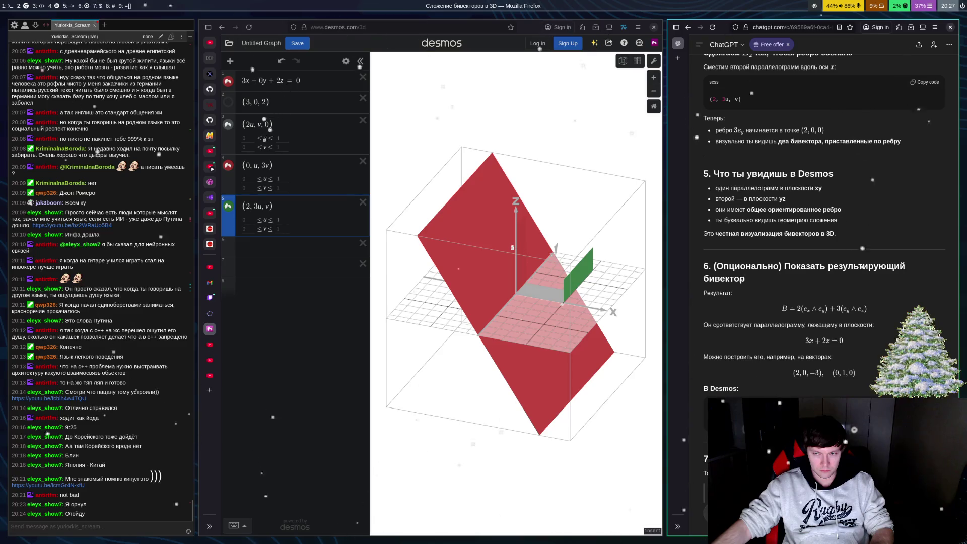
scroll(826, 201, "down", 1)
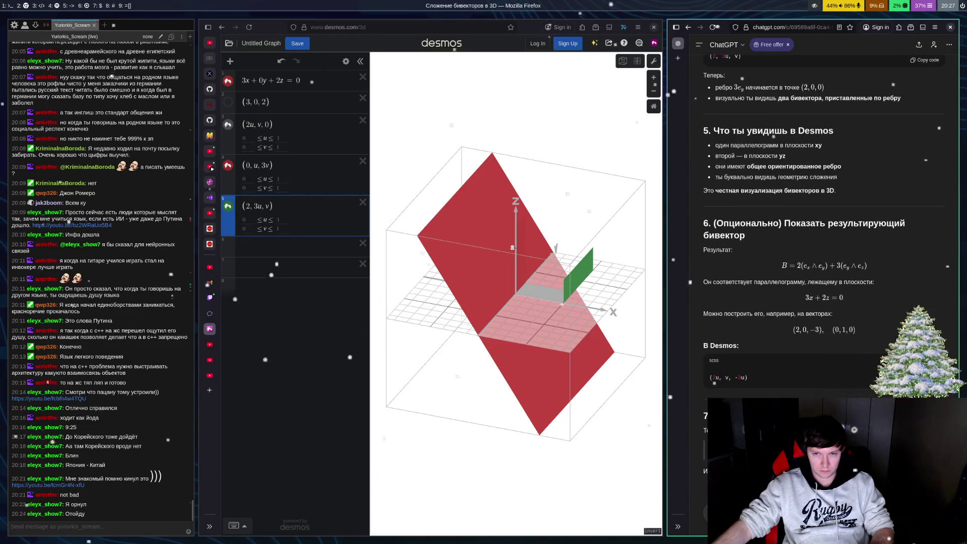
Step: Rewrite expression 5 as (2u, v, −3u), fixing the last coordinate, and start a new line
left_click(272, 203)
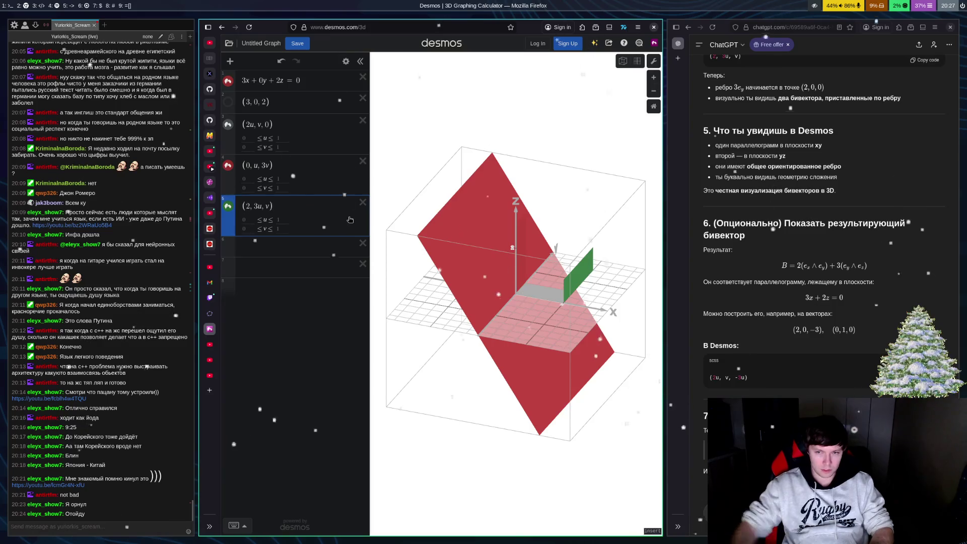
key("BackSpace")
key("BackSpace")
key("BackSpace")
key("BackSpace")
key("BackSpace")
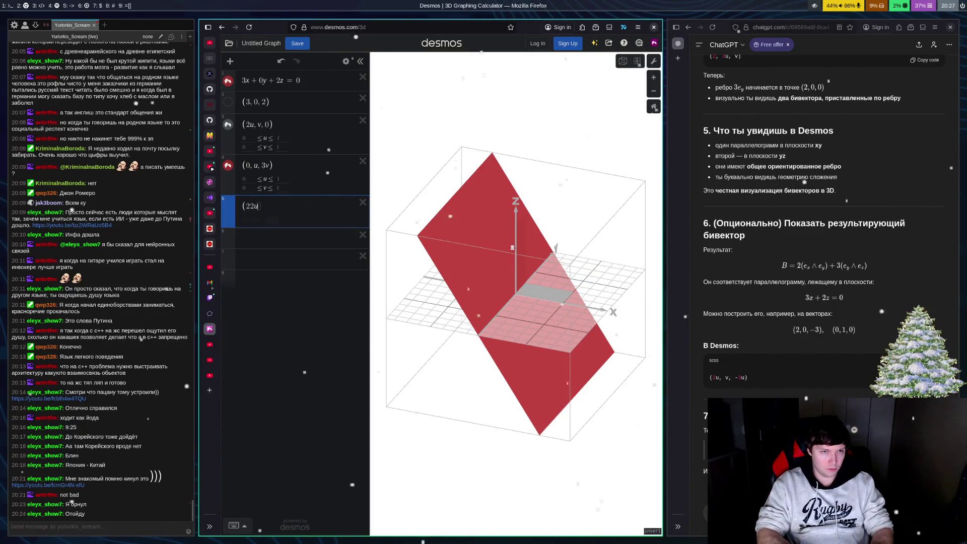
key("BackSpace")
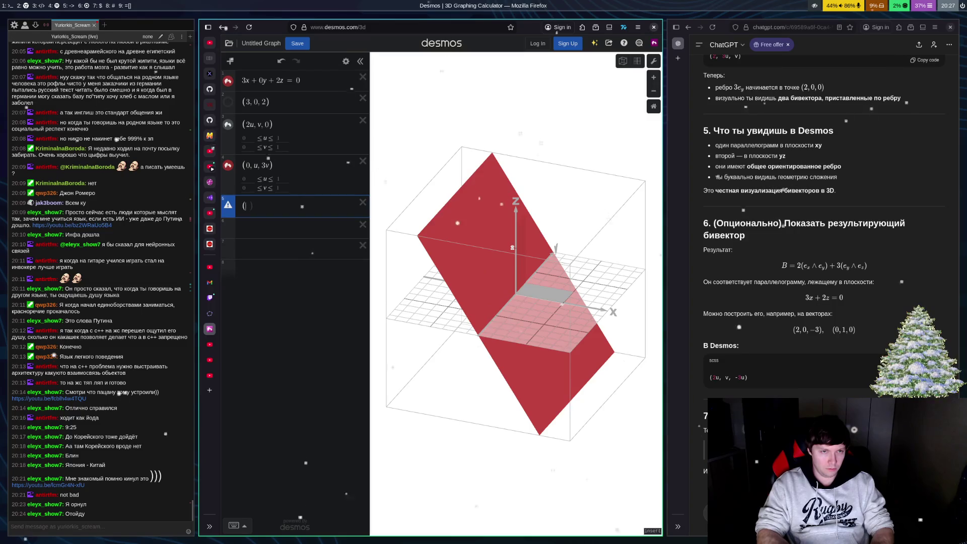
type("2u, ")
type("v, −")
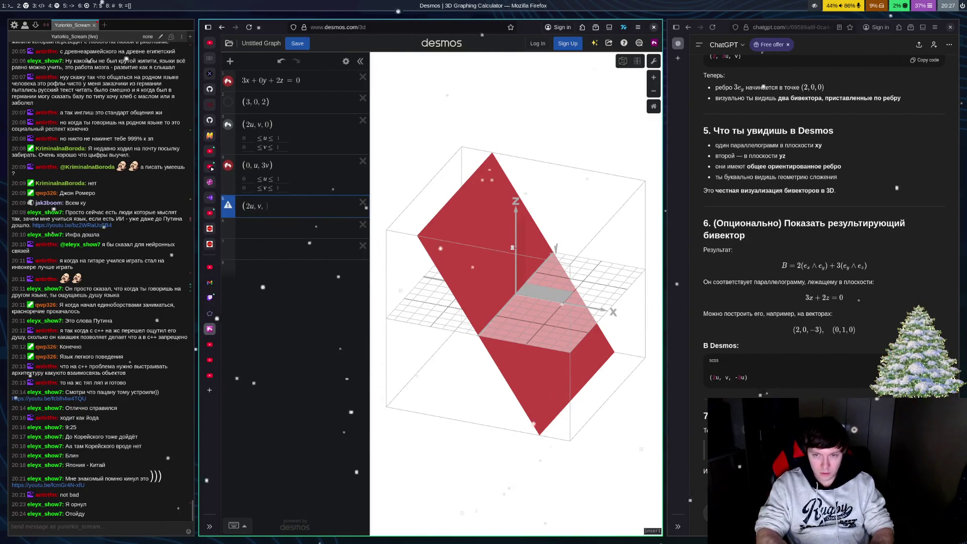
type("3u")
key("BackSpace")
type("u")
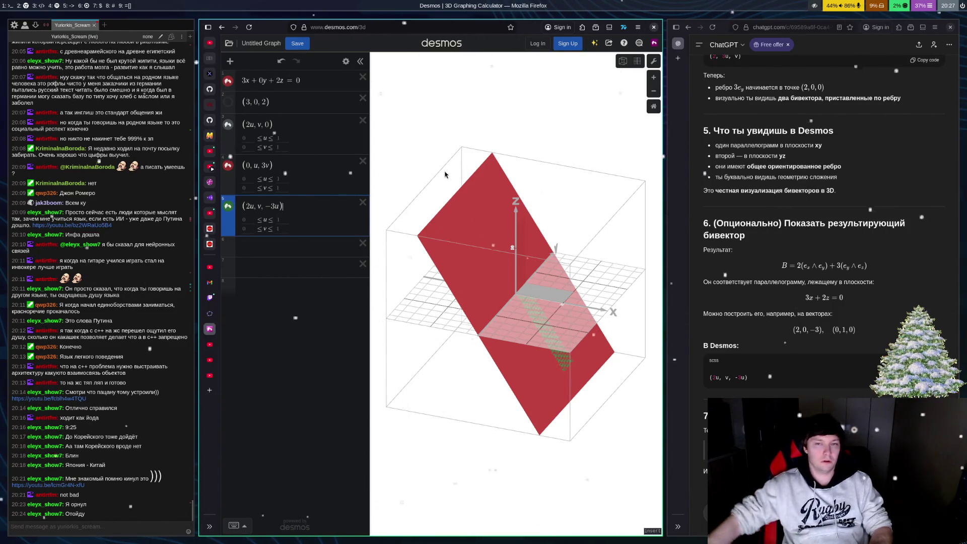
key("Down")
key("Down")
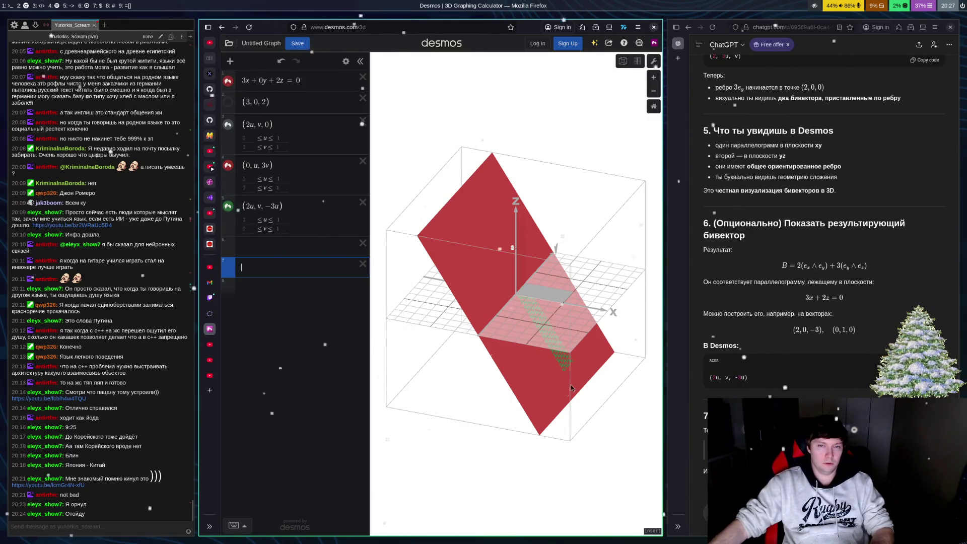
Step: Append +3 to the z coordinate, making (2u, v, −3u+3), and orbit to inspect it
left_click_drag(571, 385, 642, 325)
left_click(283, 207)
type("+3")
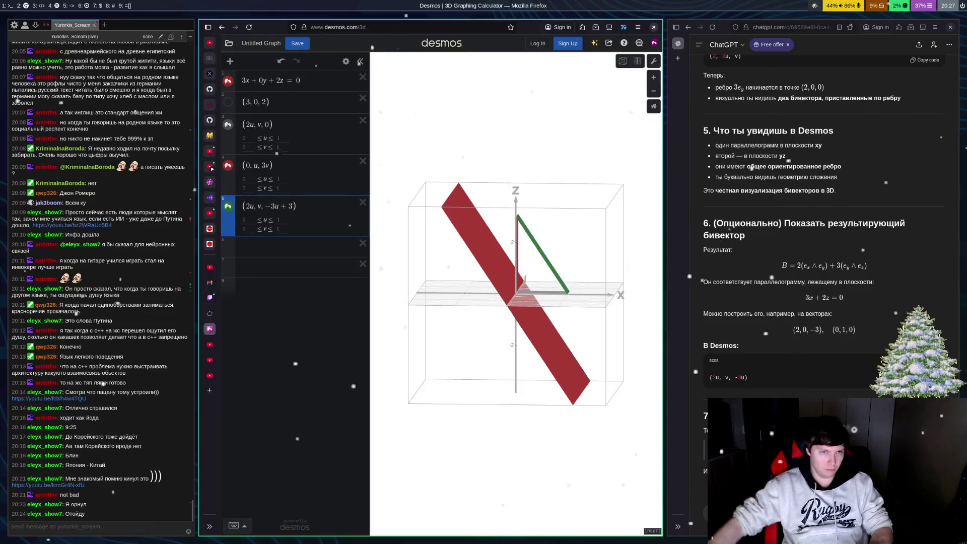
mouse_move(484, 419)
left_mouse_down()
mouse_move(615, 412)
mouse_move(540, 399)
mouse_move(543, 318)
mouse_move(613, 328)
mouse_move(549, 262)
left_mouse_up()
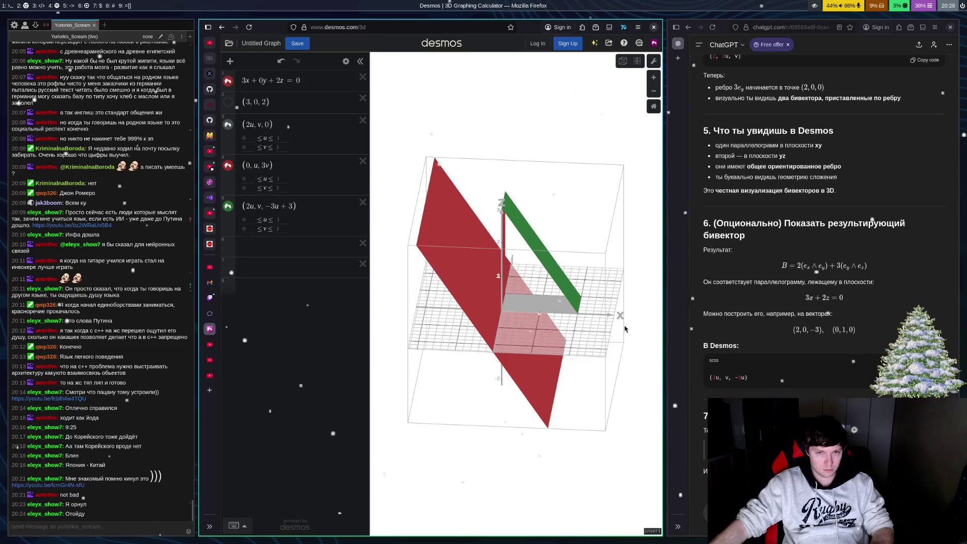
mouse_move(622, 320)
left_mouse_down()
mouse_move(583, 306)
mouse_move(566, 321)
left_mouse_up()
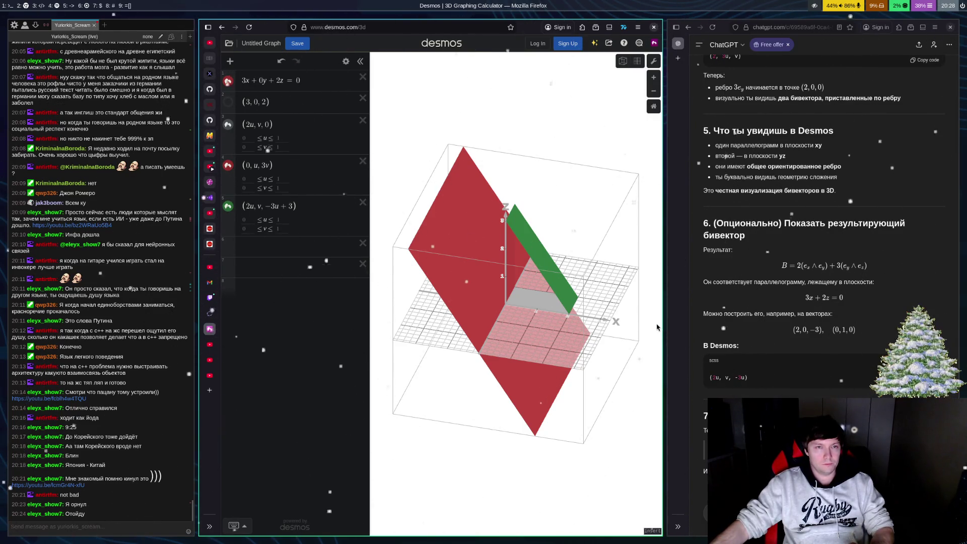
Step: Trim the green strip's z term to −u, trying u coefficients 10, 3, 4 and 6
left_click(295, 216)
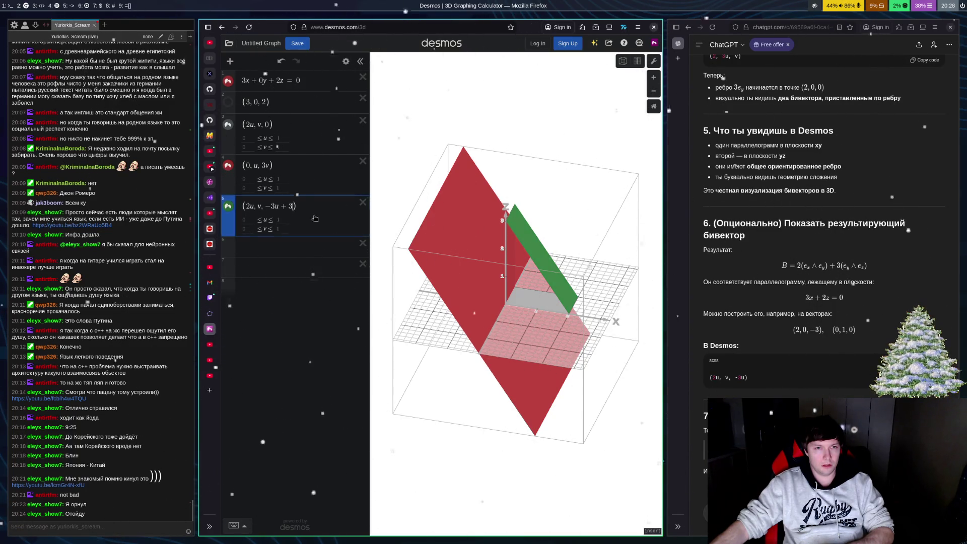
key("BackSpace")
key("BackSpace")
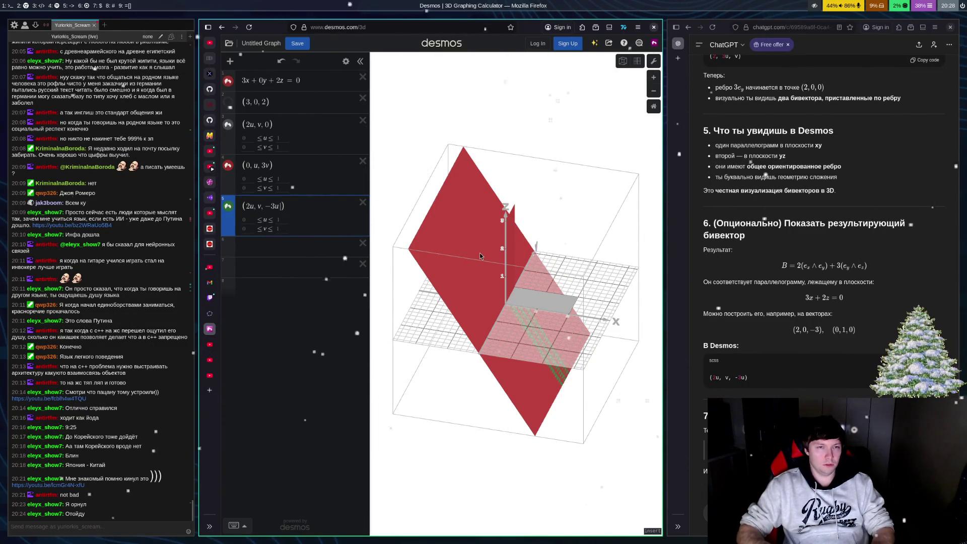
key("Left")
key("BackSpace")
key("BackSpace")
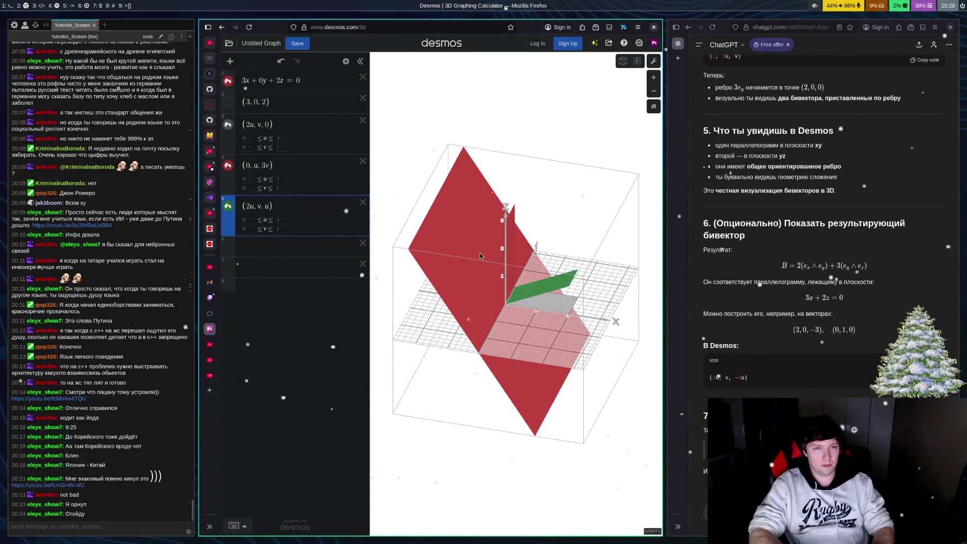
type("-3")
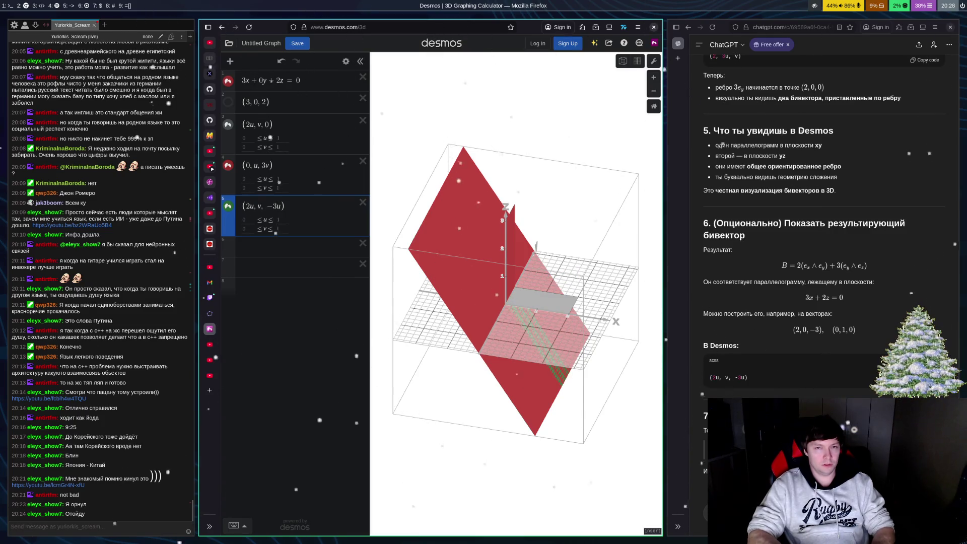
type("2")
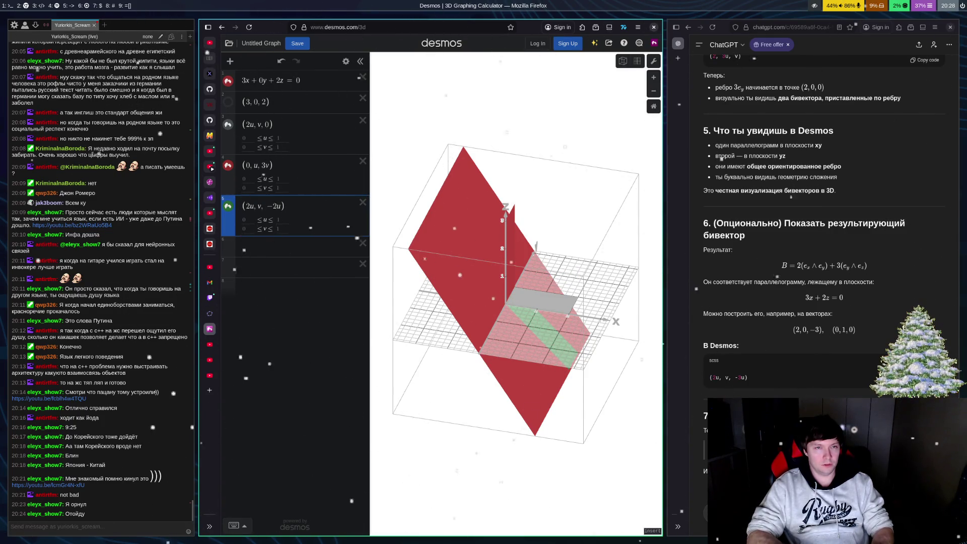
key("BackSpace")
type("1")
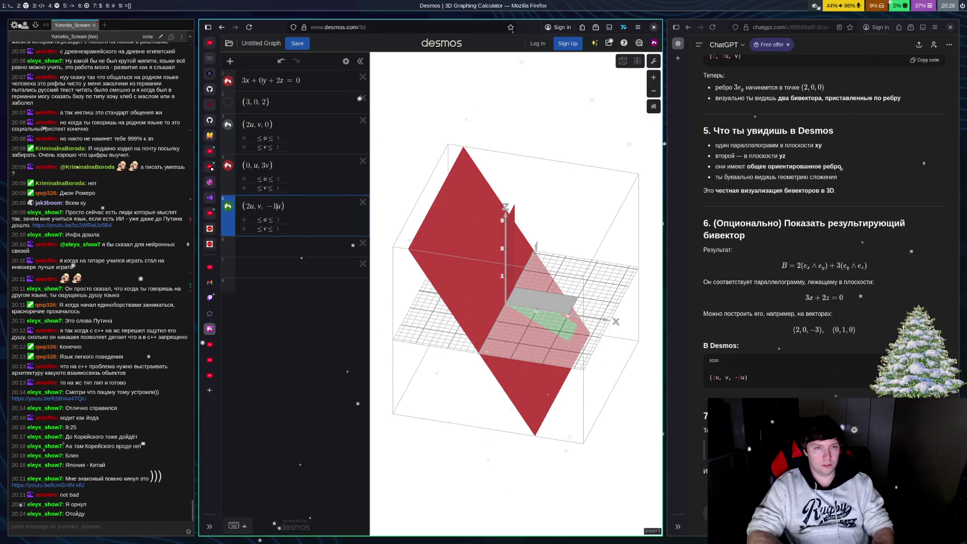
type("0.5")
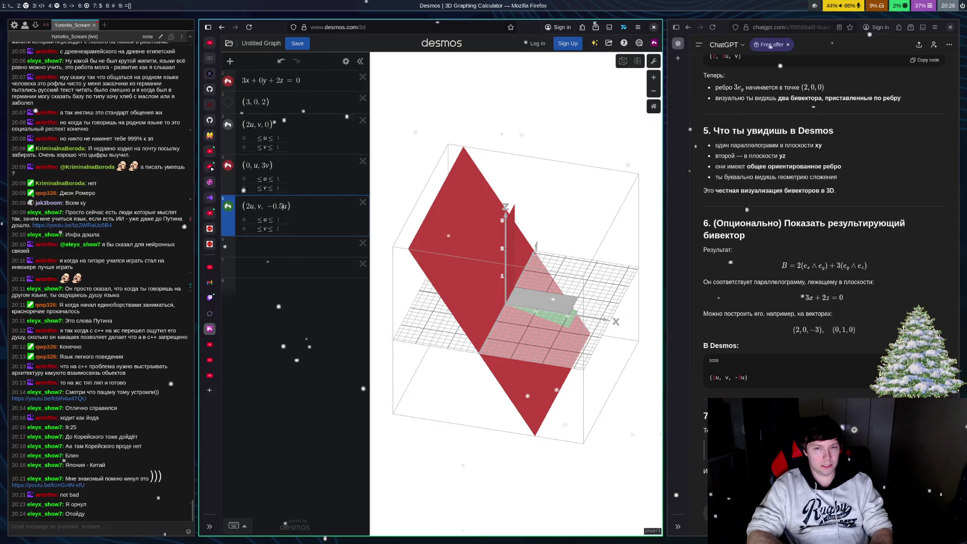
key("BackSpace")
key("BackSpace")
key("BackSpace")
type("3")
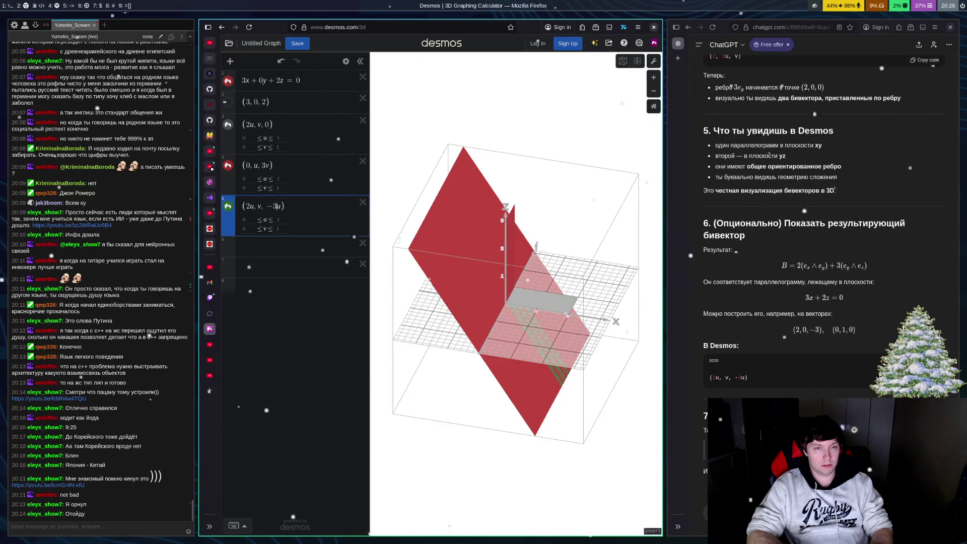
key("BackSpace")
type("4")
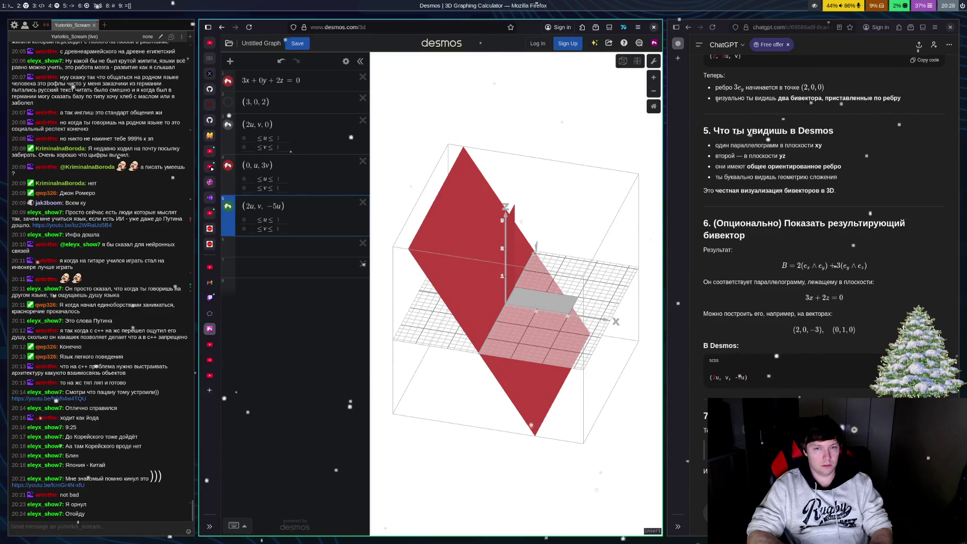
key("BackSpace")
type("6")
key("BackSpace")
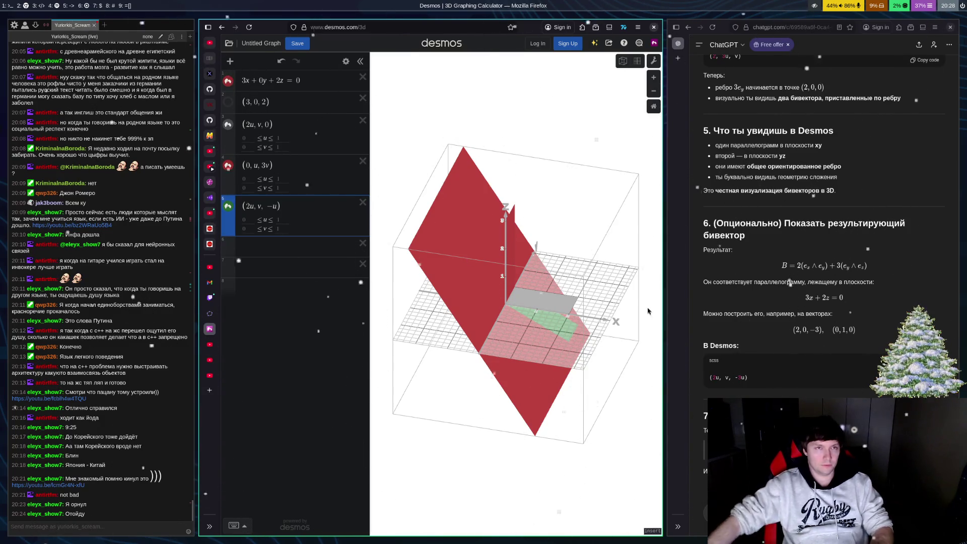
Step: Hide the red plane 3x+0y+2z=0 and test z-term coefficients 5, 10, 99 and 1111111
left_click(228, 81)
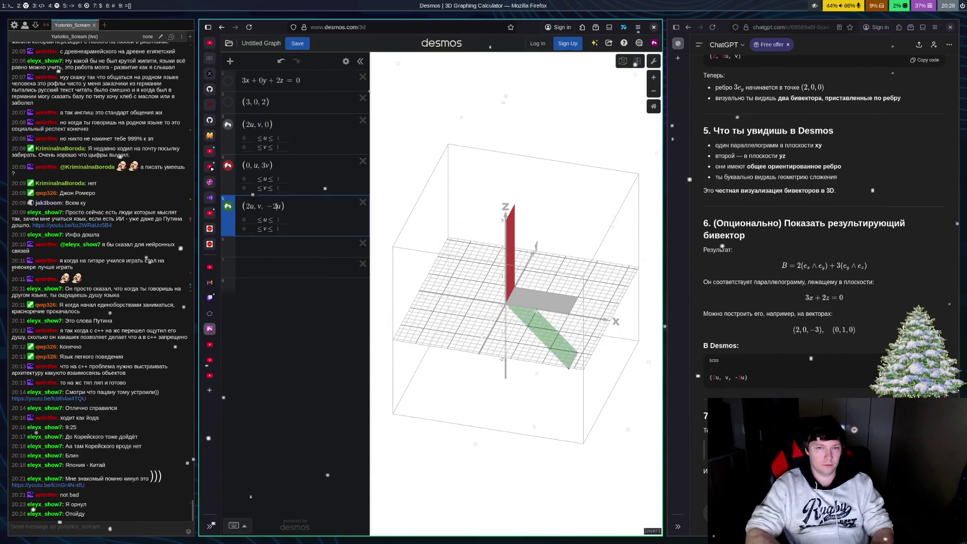
type("5")
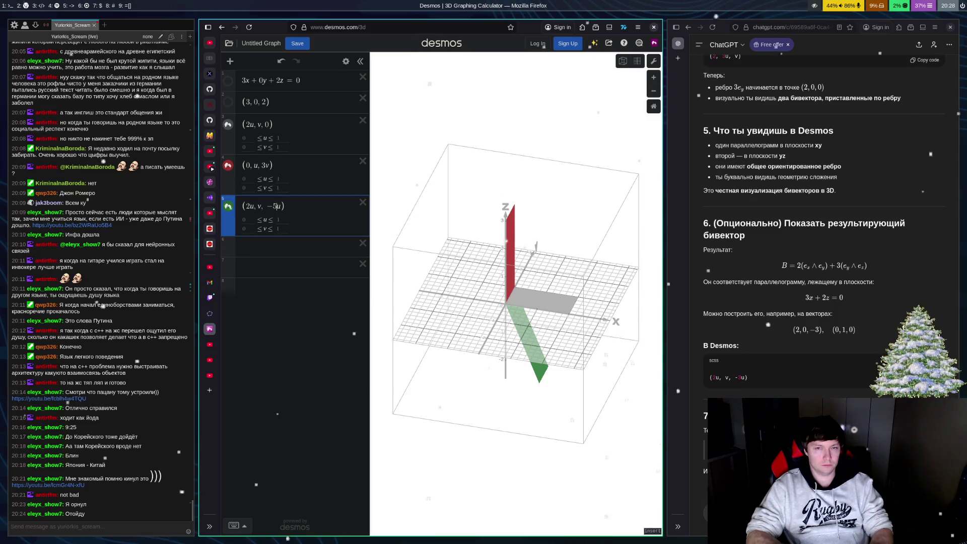
key("BackSpace")
type("10")
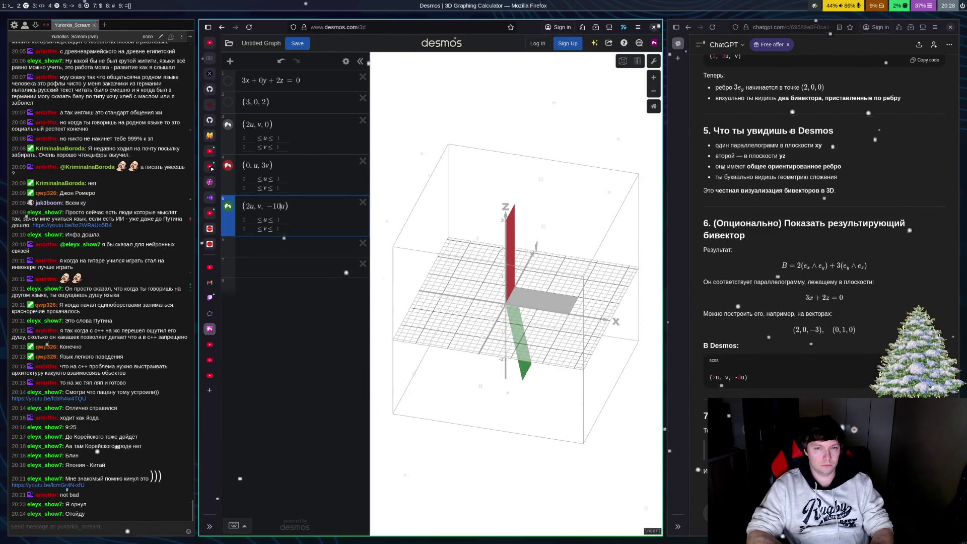
key("BackSpace")
key("BackSpace")
type("9")
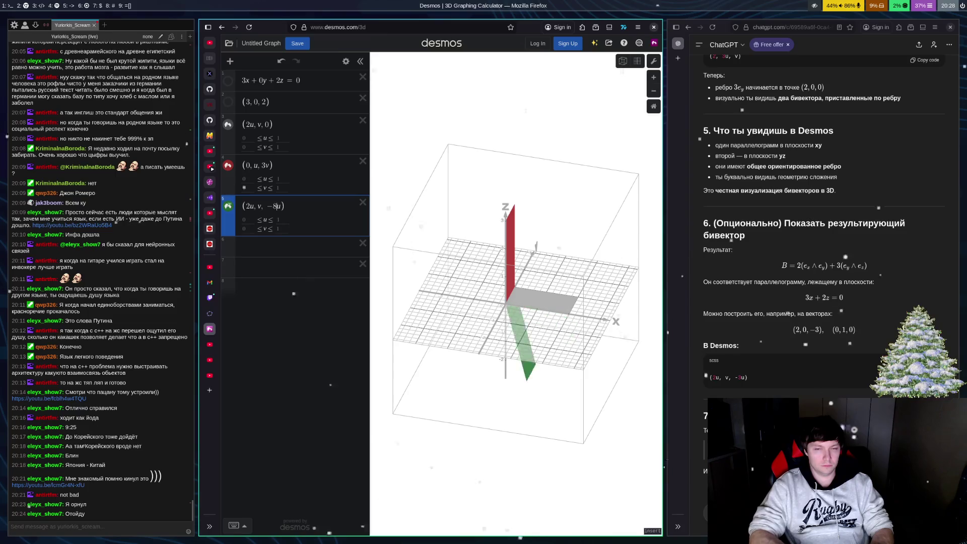
type("9")
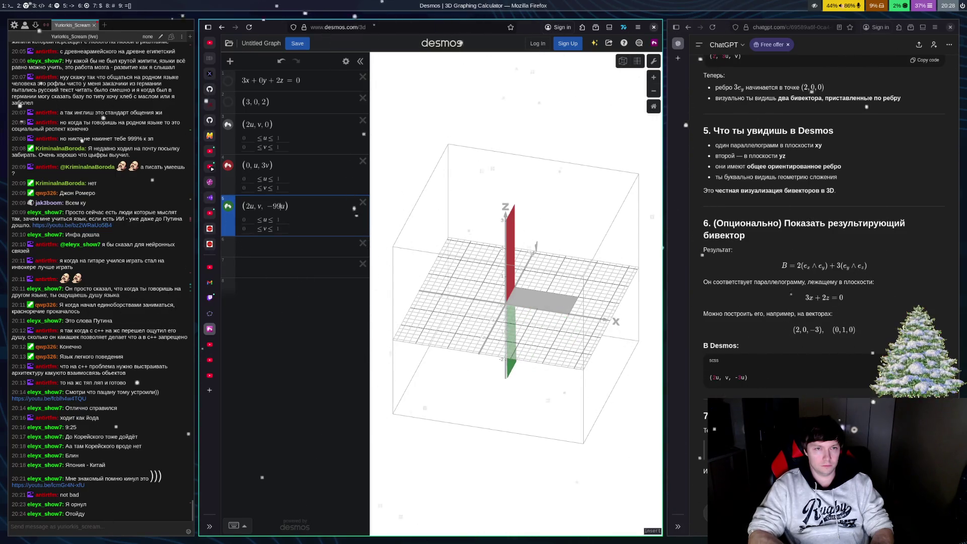
key("BackSpace")
key("BackSpace")
type("1111111")
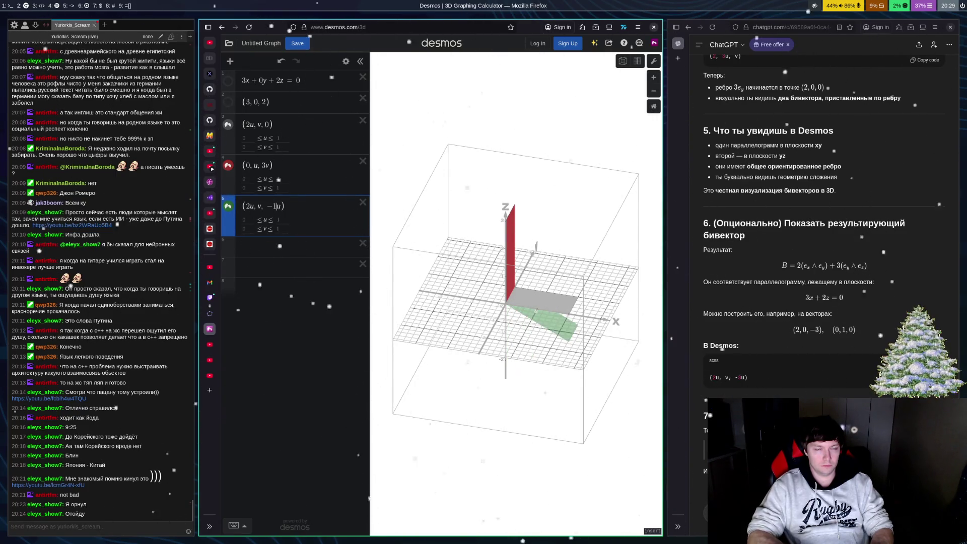
key("BackSpace")
key("BackSpace")
key("BackSpace")
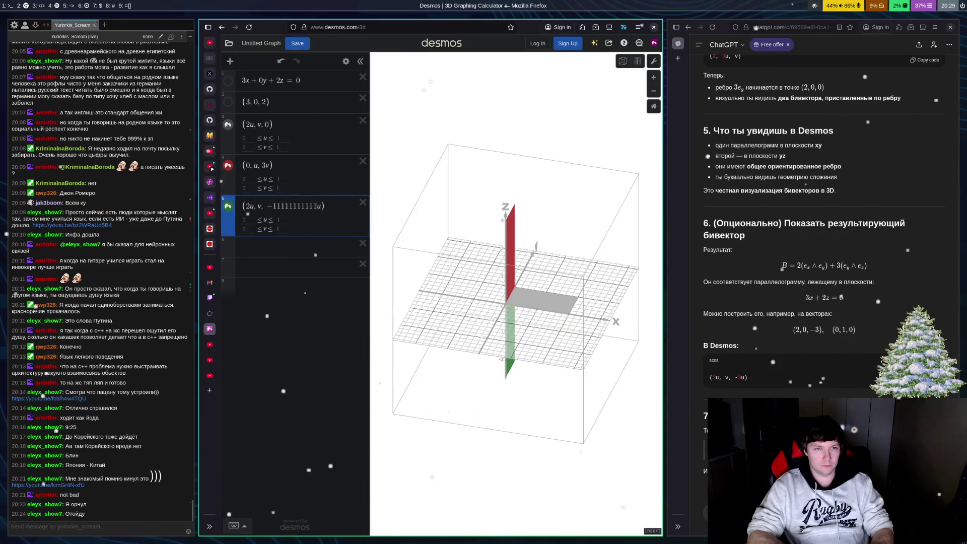
key("BackSpace")
key("BackSpace")
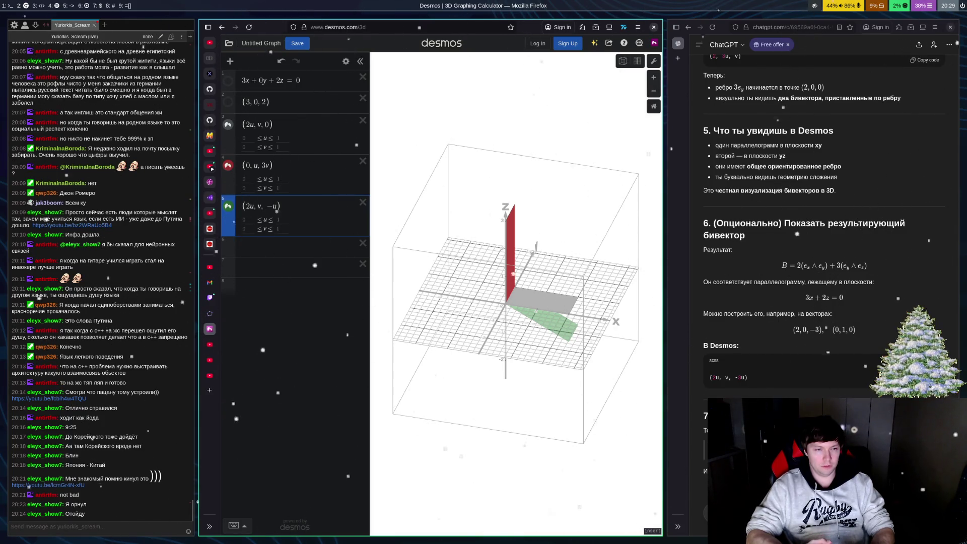
Step: Settle the green strip's z term at −3u+3
type("wer")
key("BackSpace")
type("3")
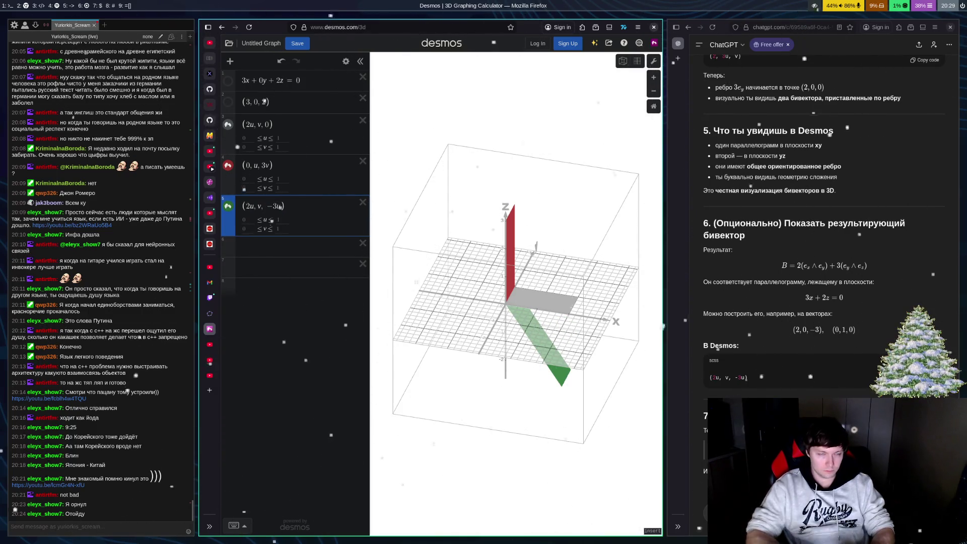
left_click(262, 206)
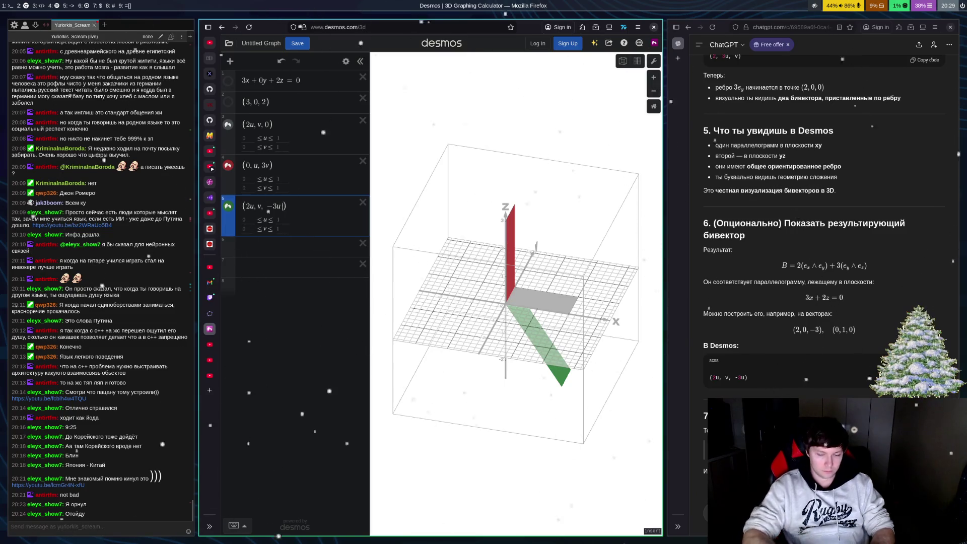
type("+3")
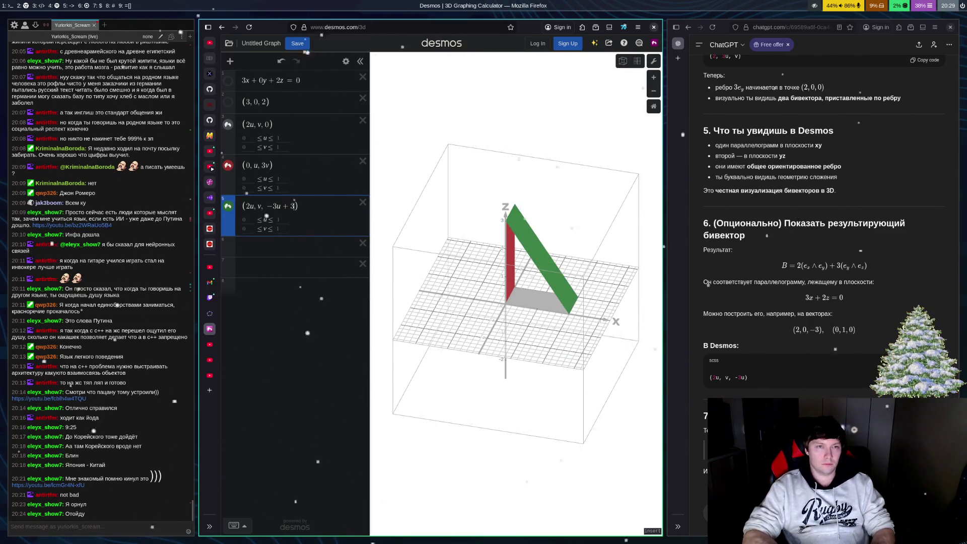
Step: Rotate the 3D view slightly around the vertical axis to look at the green strip
left_click_drag(630, 318, 610, 315)
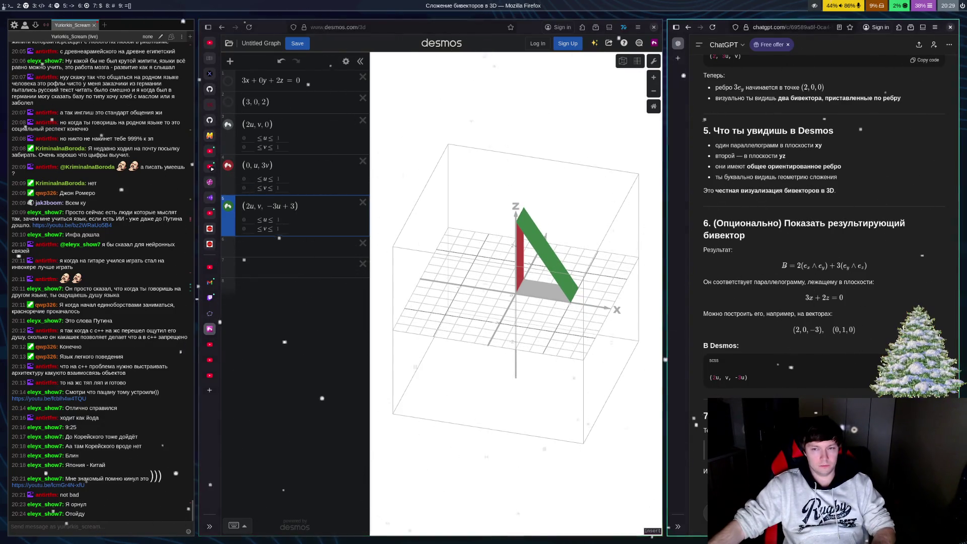
scroll(825, 222, "down", 3)
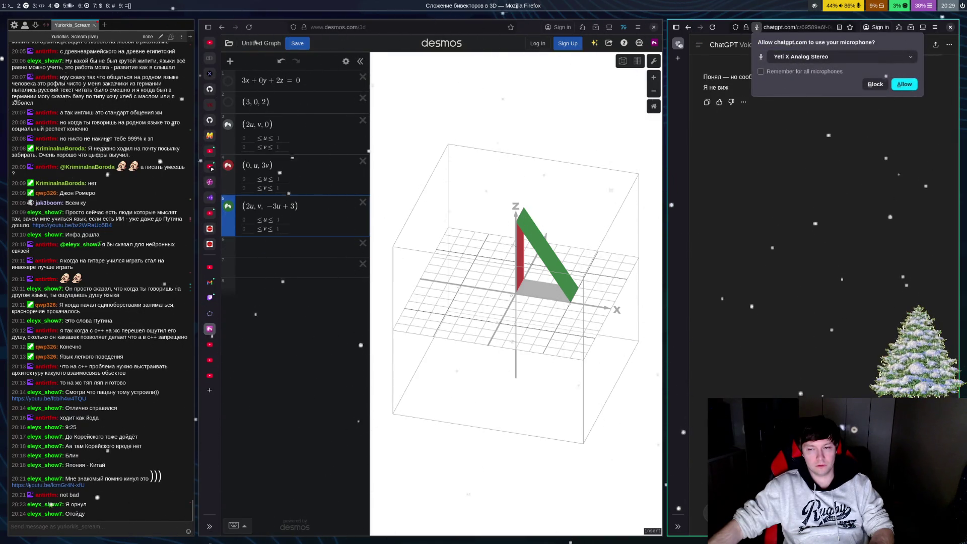
Step: Block ChatGPT's microphone request and dismiss the voice-chat-ended notice
left_click(879, 82)
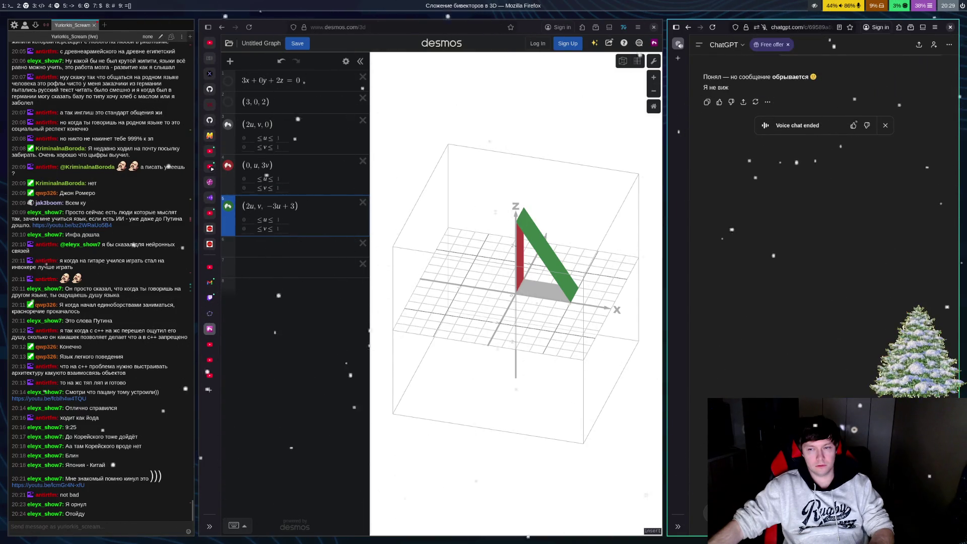
scroll(875, 322, "down", 5)
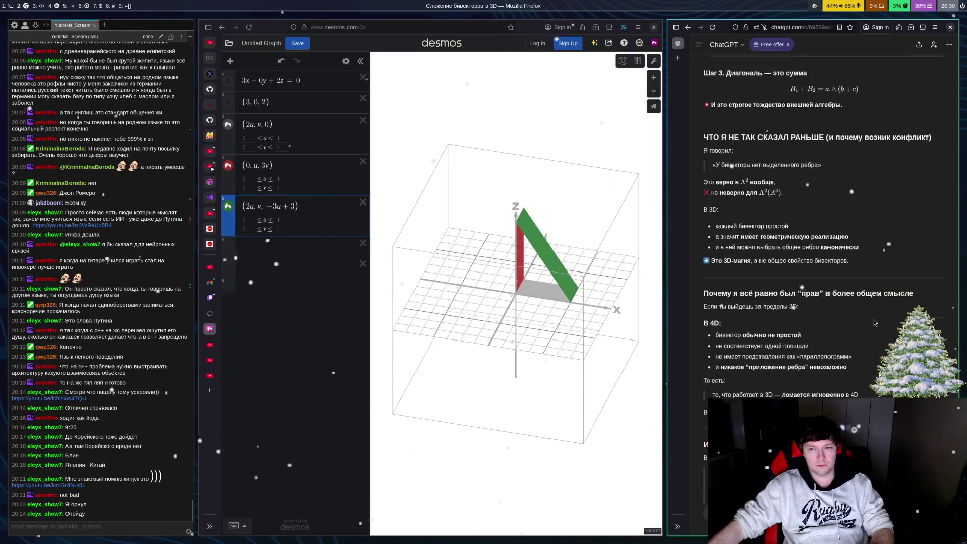
scroll(875, 323, "down", 20)
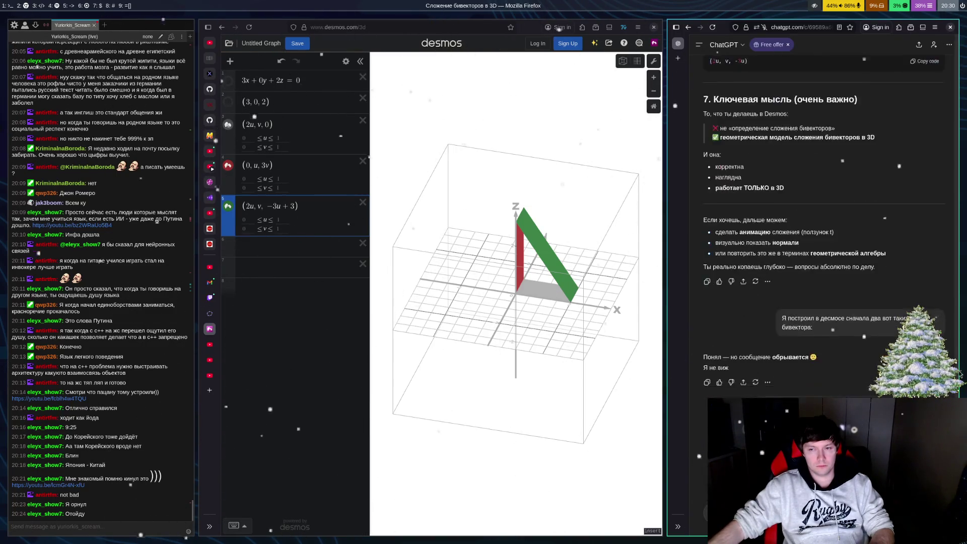
scroll(897, 302, "down", 5)
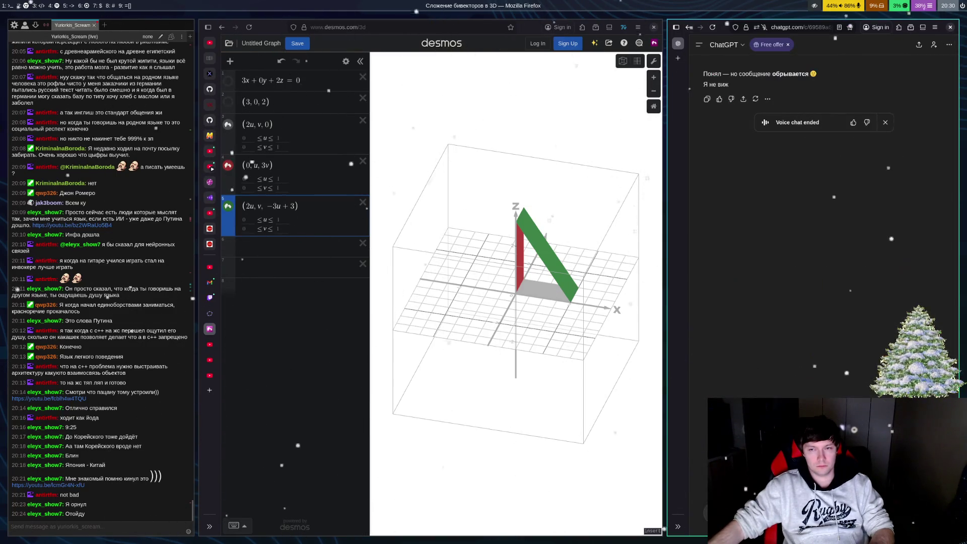
left_click(886, 122)
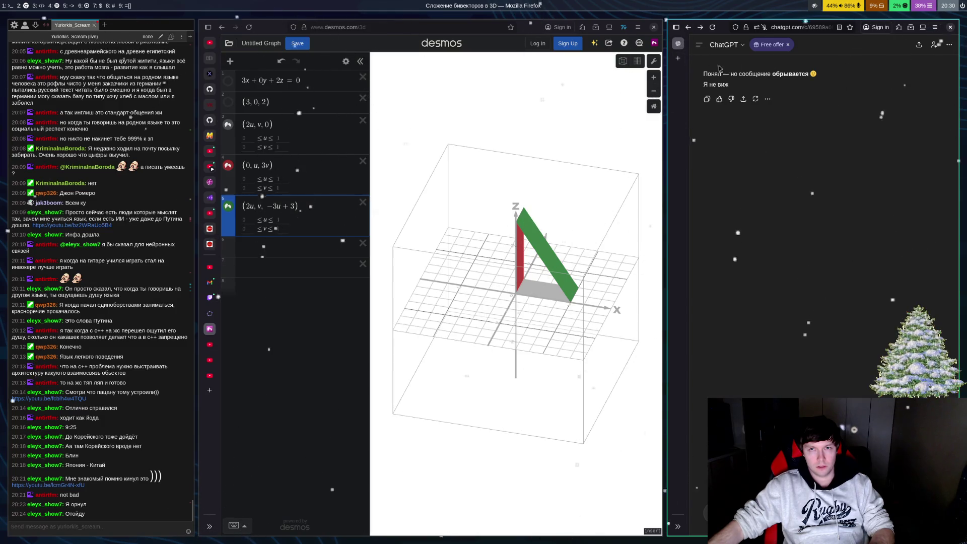
Step: Reload the ChatGPT page to show the full reply, then select and clear message text
key("F5")
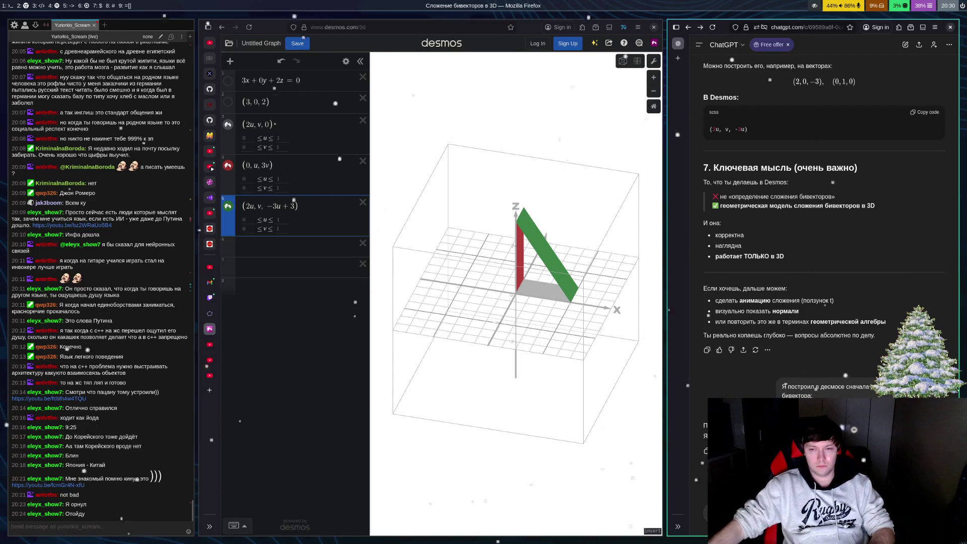
left_click_drag(792, 393, 823, 397)
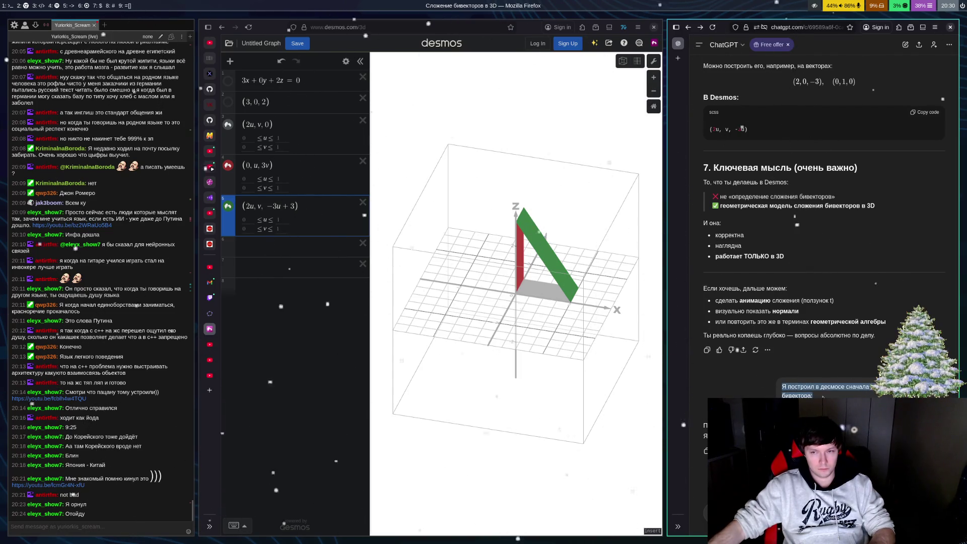
left_click(79, 393)
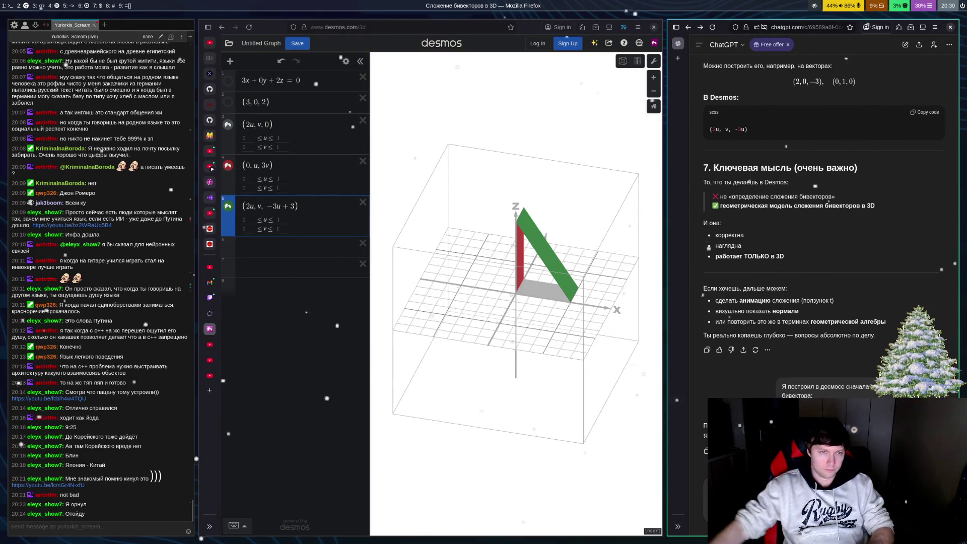
Step: Focus expression 3, (2u, v, 0), in the Desmos expression list
left_click(247, 130)
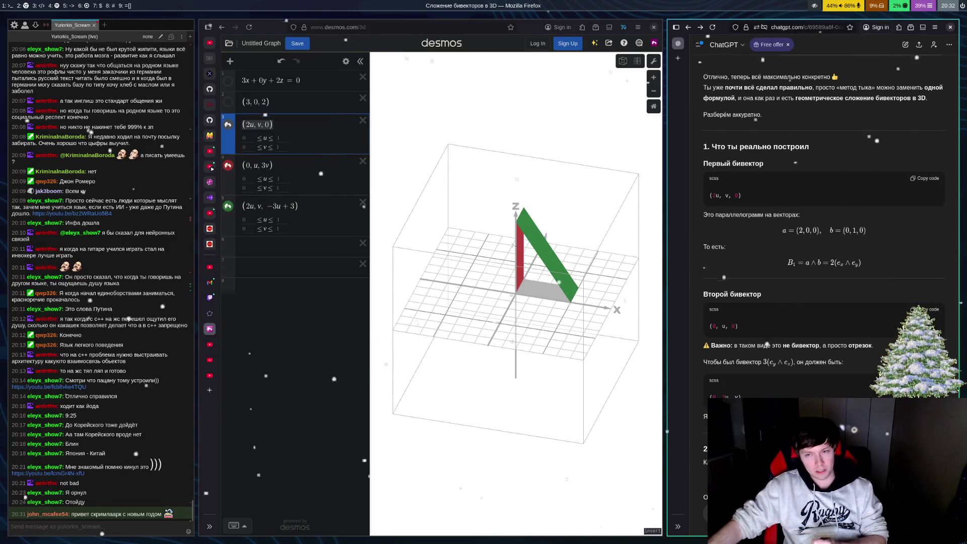
Step: Scroll through ChatGPT's reply to read the derivation of the bivector sum
scroll(855, 290, "down", 3)
scroll(855, 290, "down", 10)
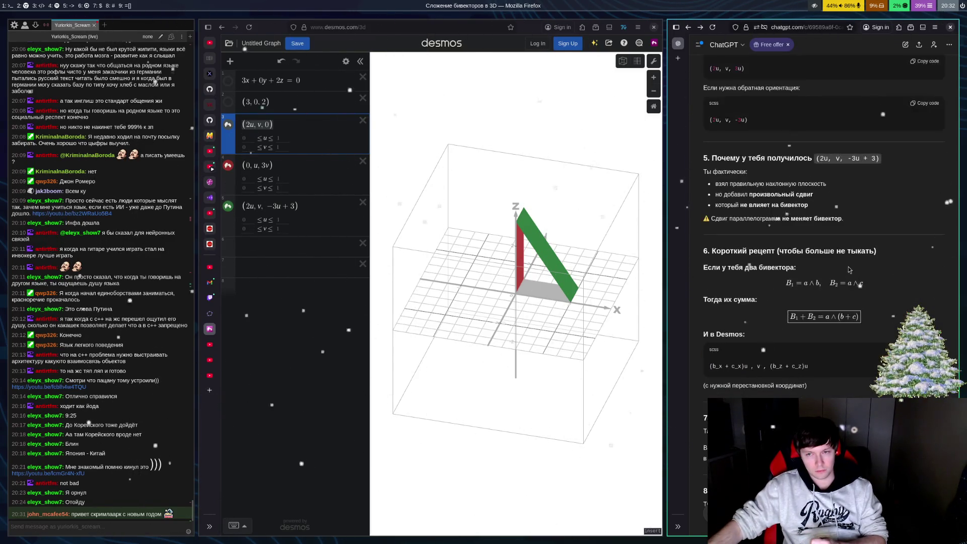
scroll(852, 263, "up", 5)
scroll(853, 262, "up", 10)
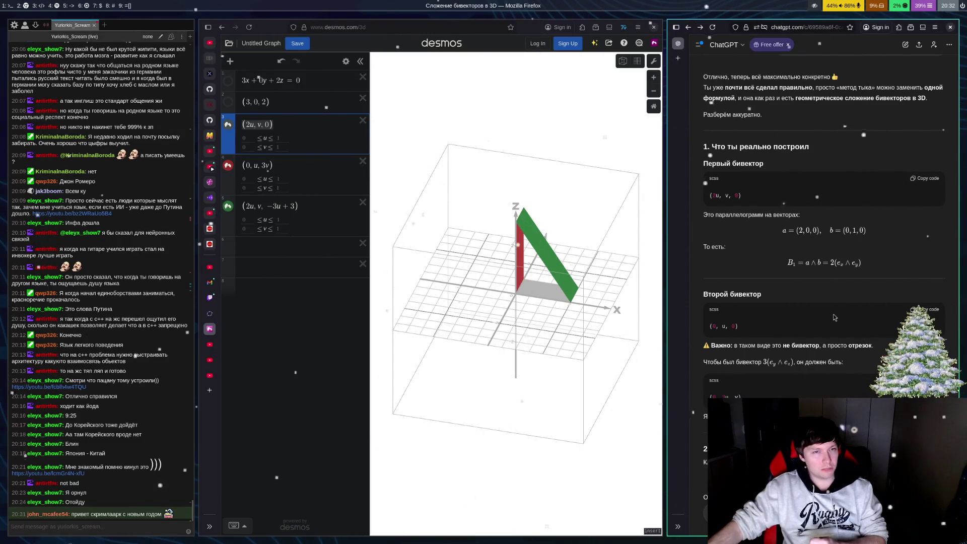
scroll(842, 289, "down", 15)
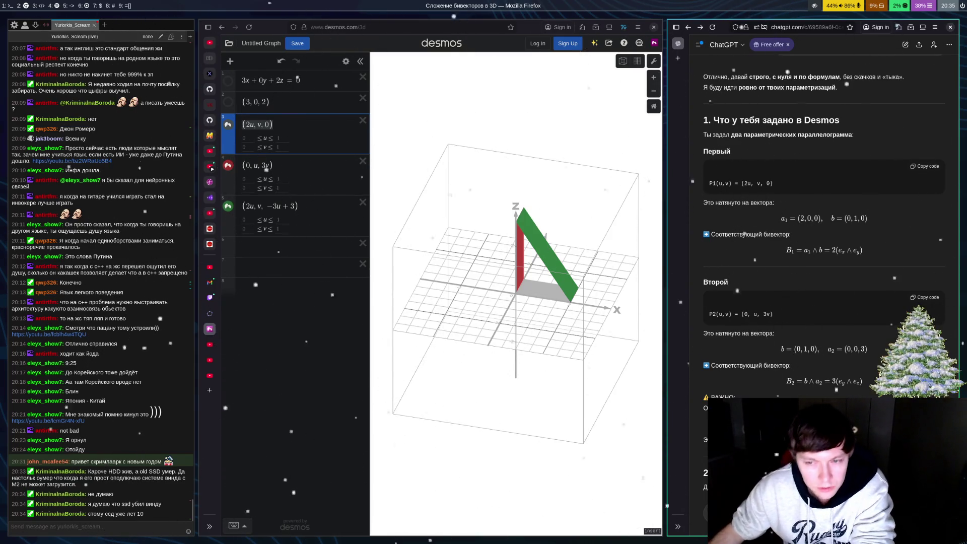
scroll(825, 227, "down", 5)
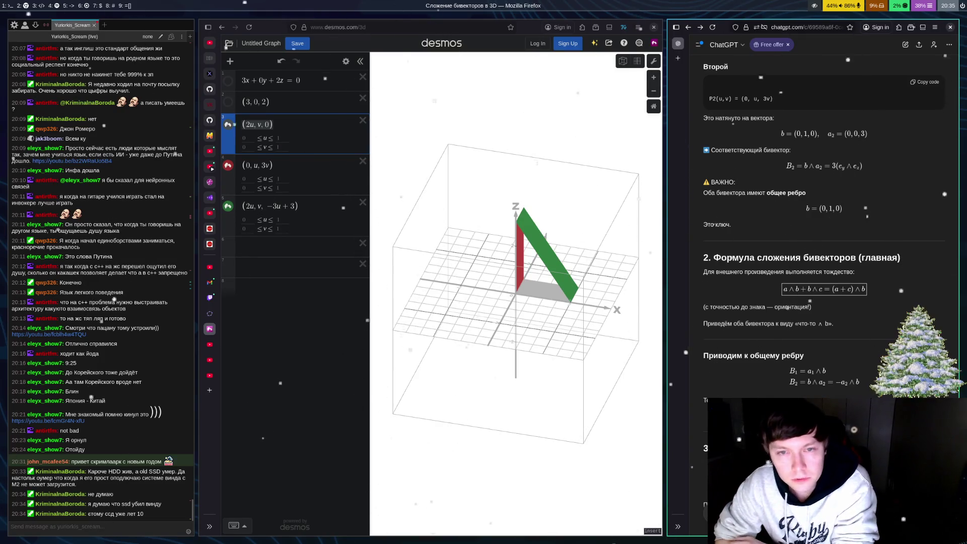
Step: Orbit the 3D view to see the red and green parallelograms from a new angle
mouse_move(535, 389)
left_mouse_down()
mouse_move(511, 369)
mouse_move(520, 282)
left_mouse_up()
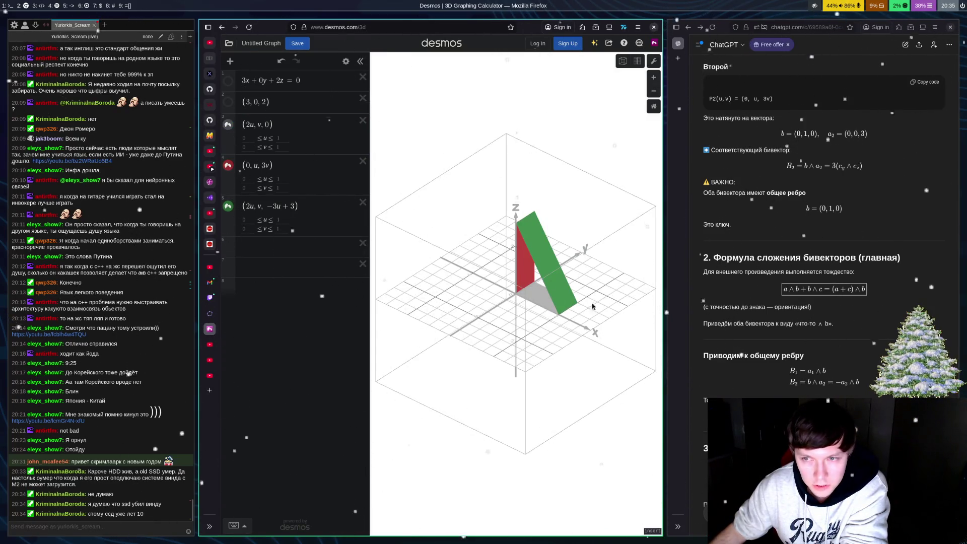
mouse_move(593, 306)
left_mouse_down()
mouse_move(559, 320)
mouse_move(568, 323)
left_mouse_up()
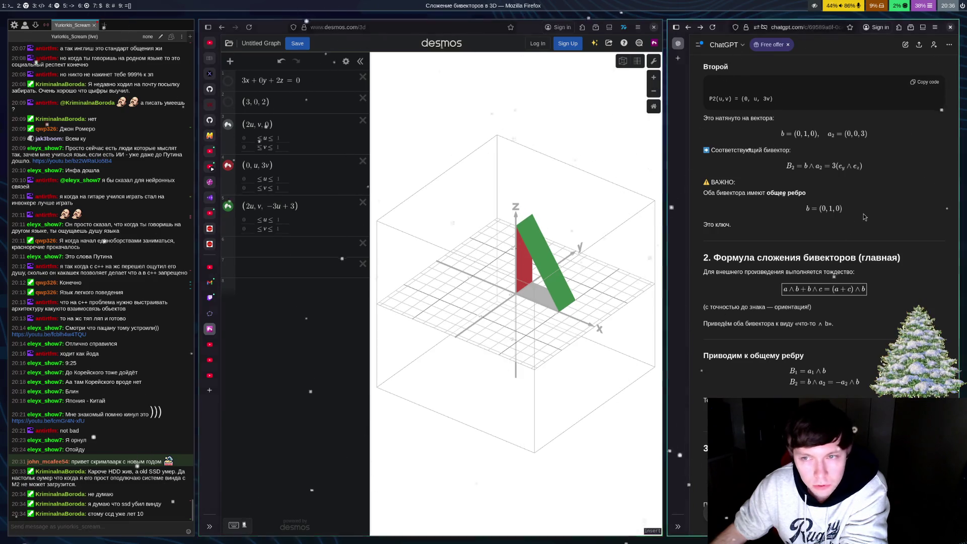
scroll(875, 222, "down", 5)
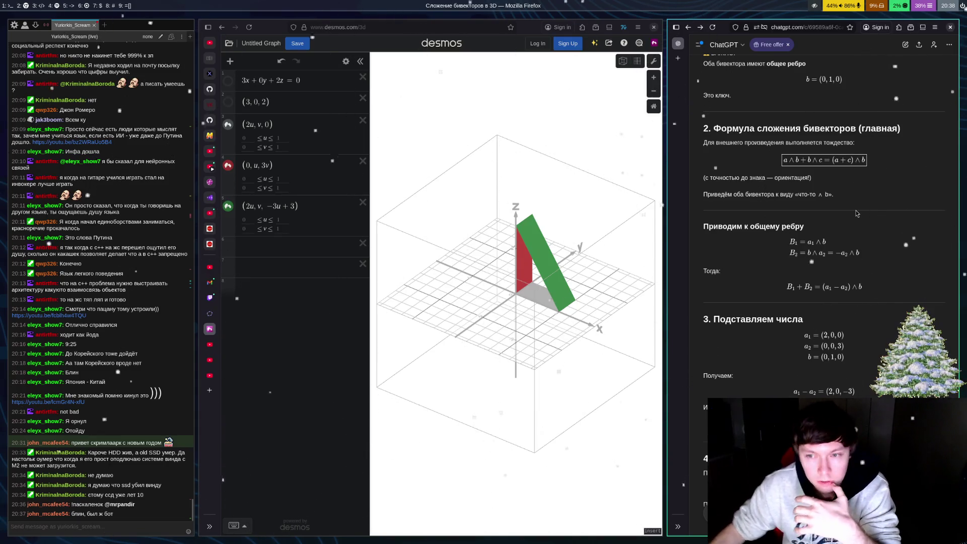
Step: Scroll ChatGPT's answer down to sections 3 and 4 with the Desmos code block
scroll(857, 214, "down", 3)
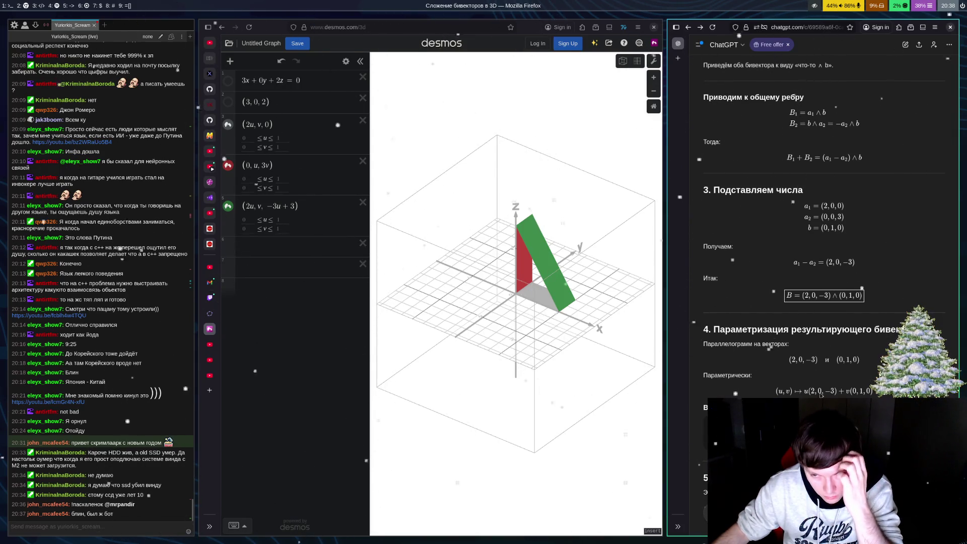
scroll(832, 383, "down", 5)
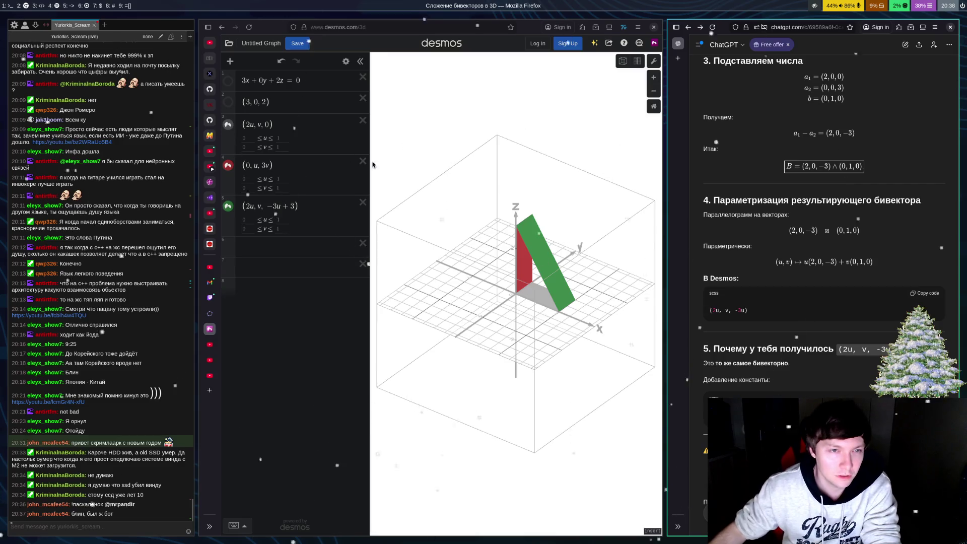
left_click(338, 235)
key("BackSpace")
key("BackSpace")
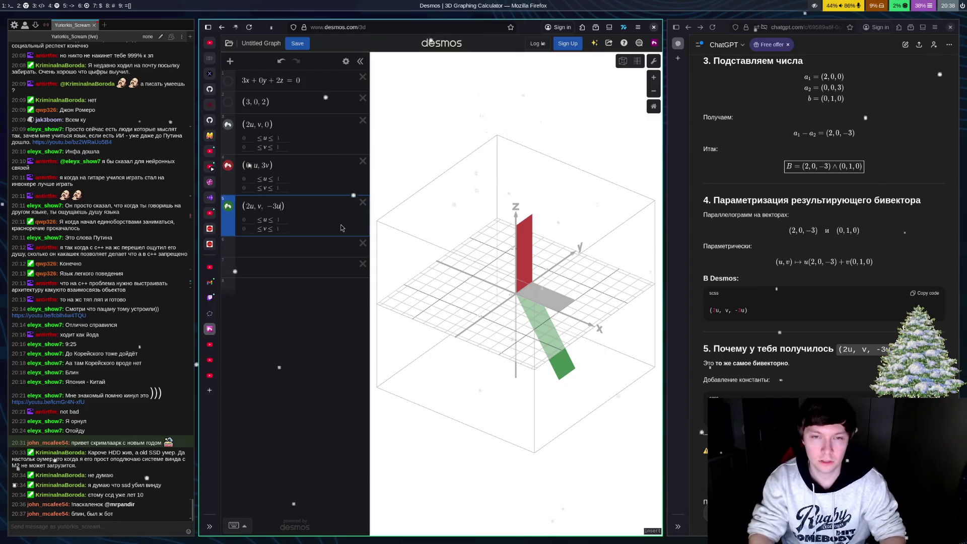
type("+ 3")
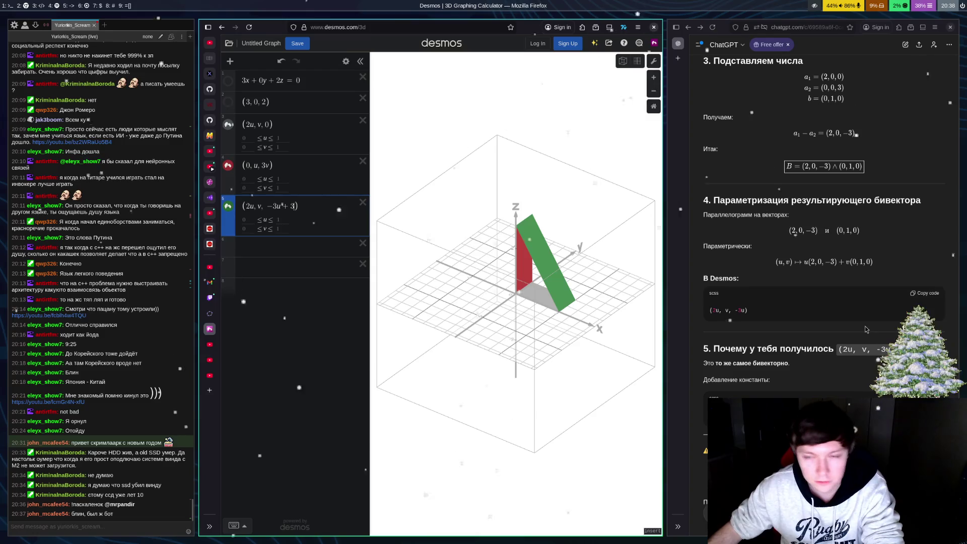
key("BackSpace")
key("BackSpace")
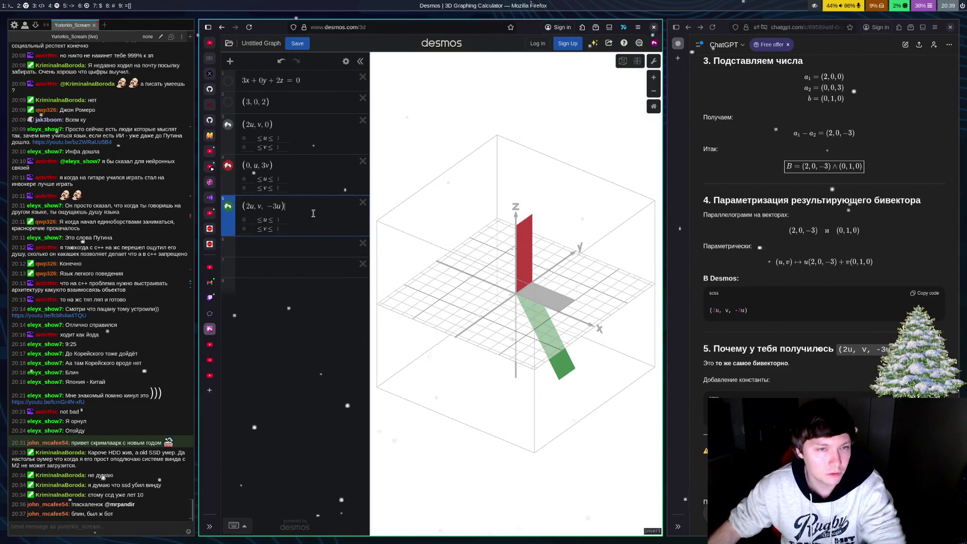
key("Right")
type("+3")
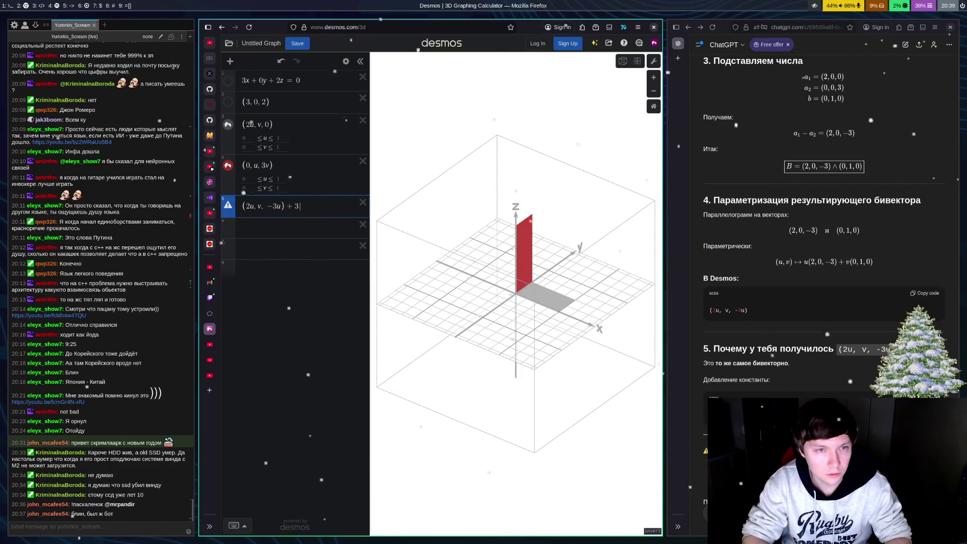
key("BackSpace")
key("BackSpace")
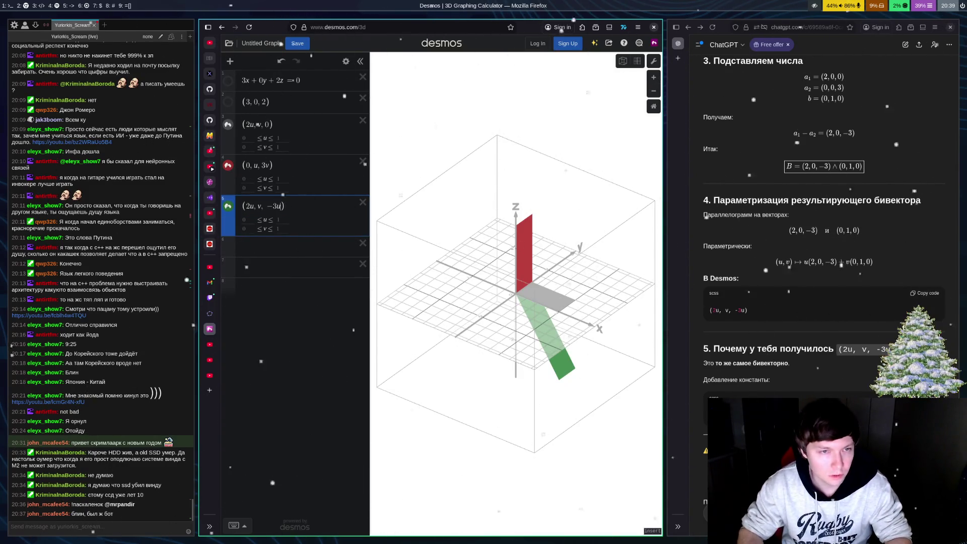
type("+3")
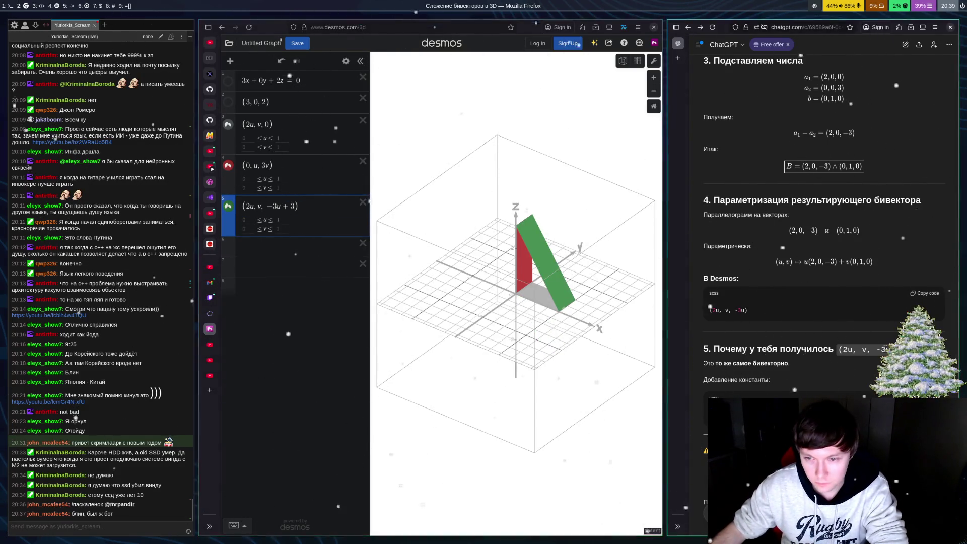
Step: Scroll the ChatGPT reply down to sections 5–7, ending at the one-formula bivector summary
scroll(880, 324, "down", 4)
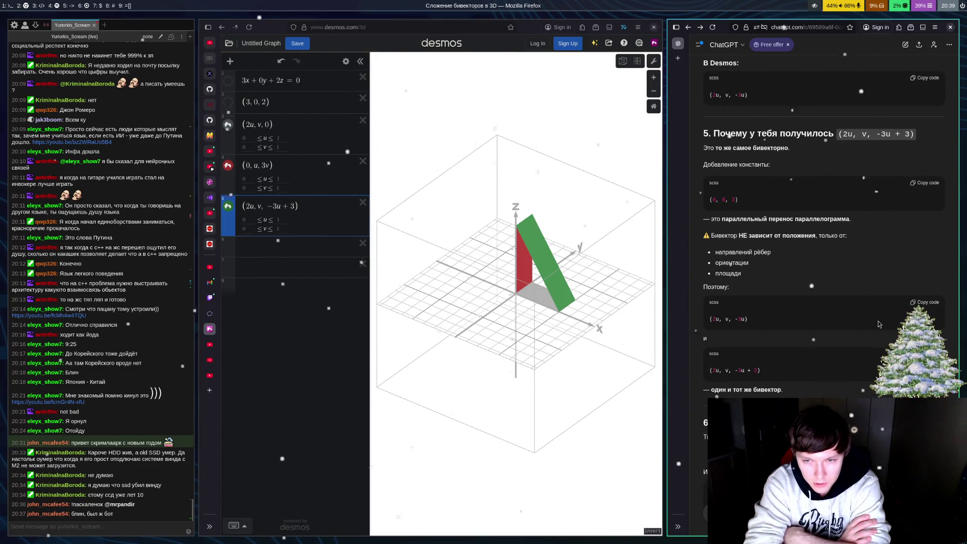
scroll(907, 303, "down", 5)
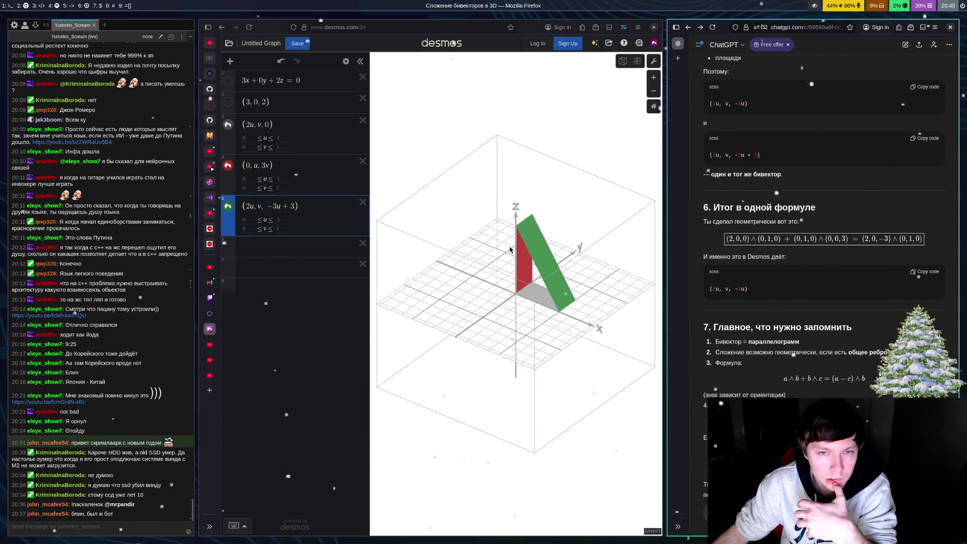
scroll(806, 300, "up", 10)
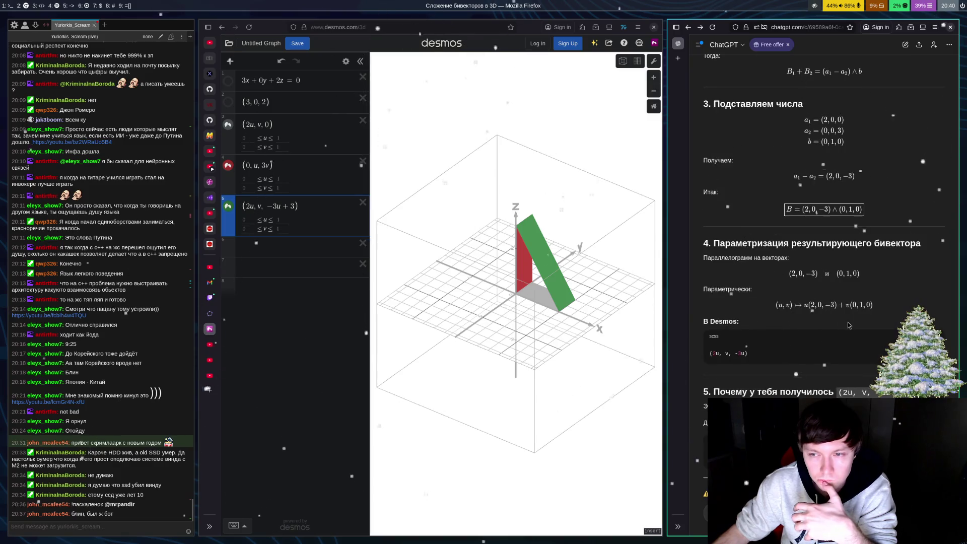
scroll(836, 322, "up", 4)
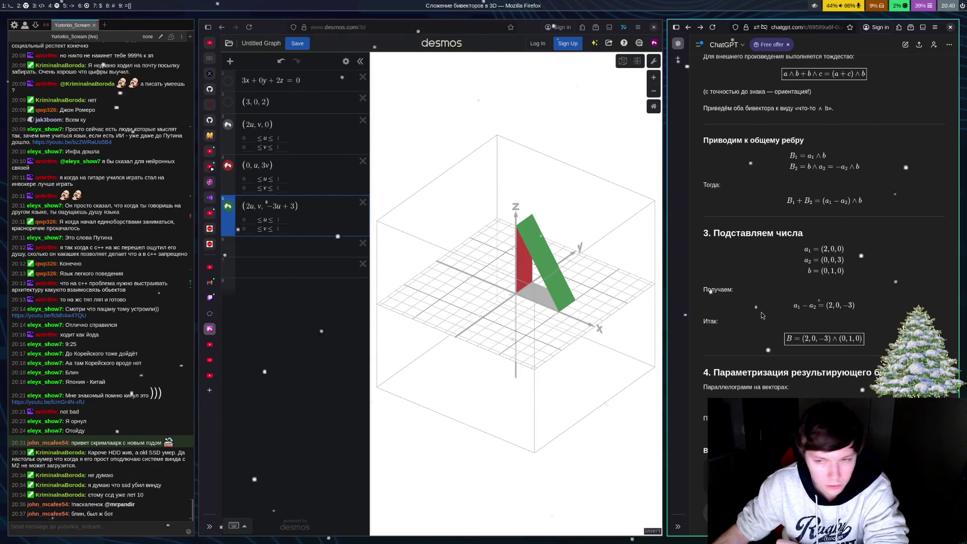
scroll(796, 260, "down", 5)
scroll(797, 258, "down", 5)
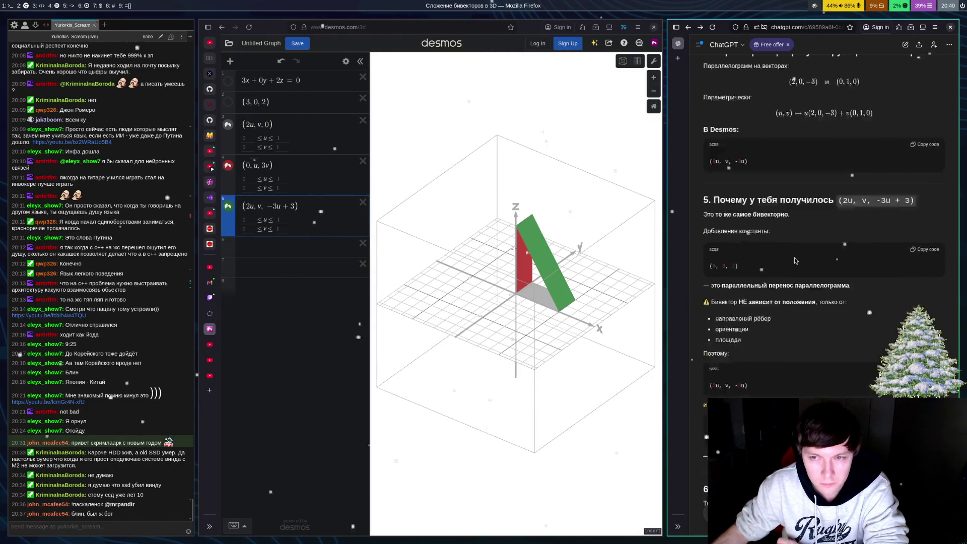
scroll(797, 258, "down", 4)
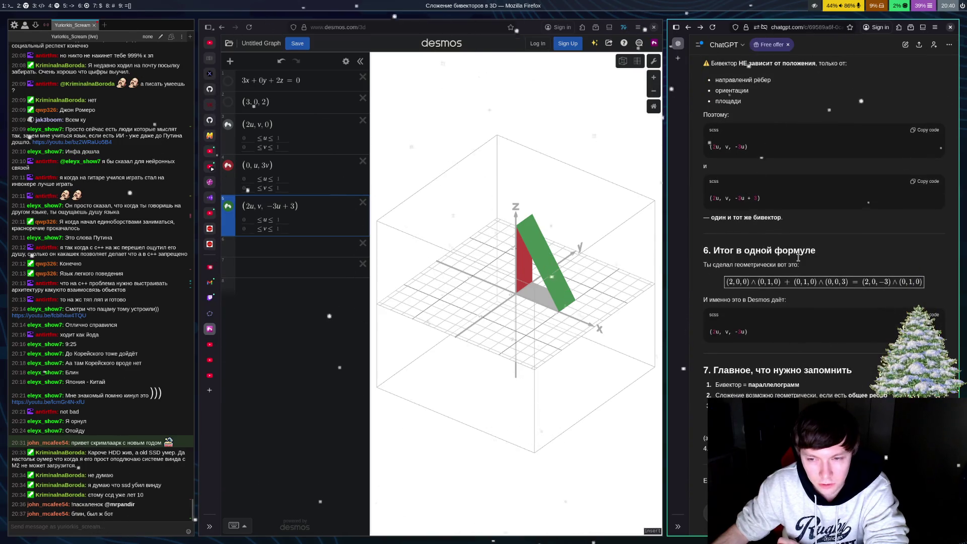
scroll(800, 256, "down", 3)
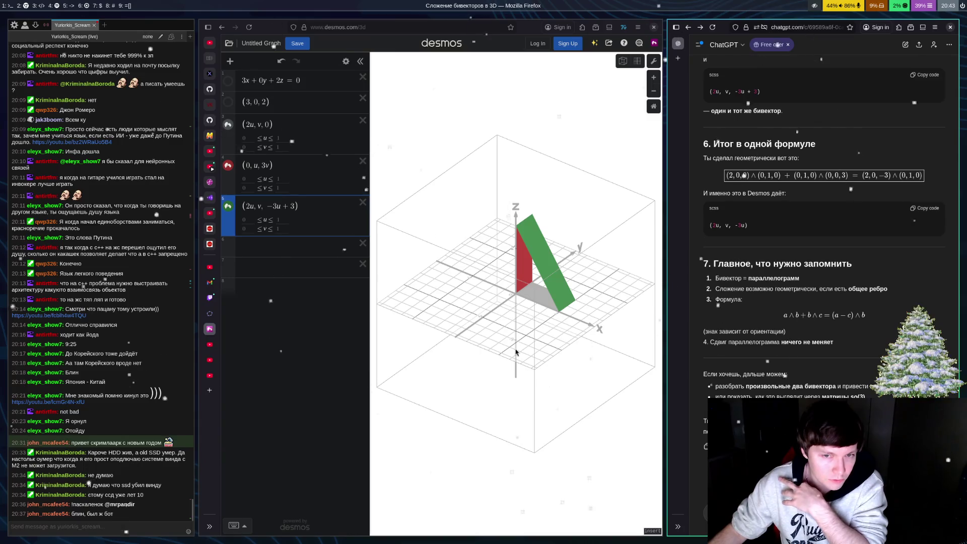
Step: Switch the middle browser from Desmos to the YouTube video 'A Swift Introduction to Geometric Algebra'
left_click(209, 377)
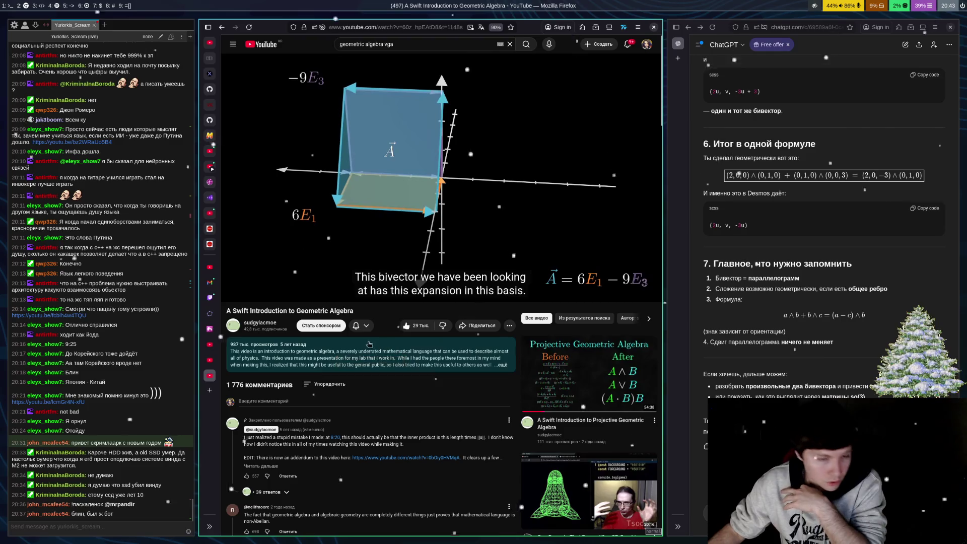
Step: Flip between the two geometric algebra video tabs, settling on the Projective Geometric Algebra video
key("ctrl+shift+Tab")
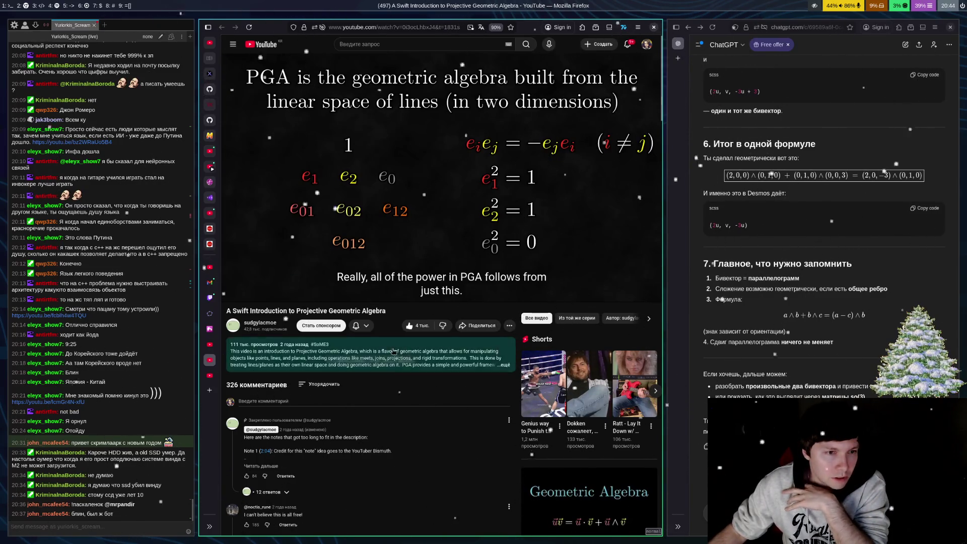
left_click(211, 377)
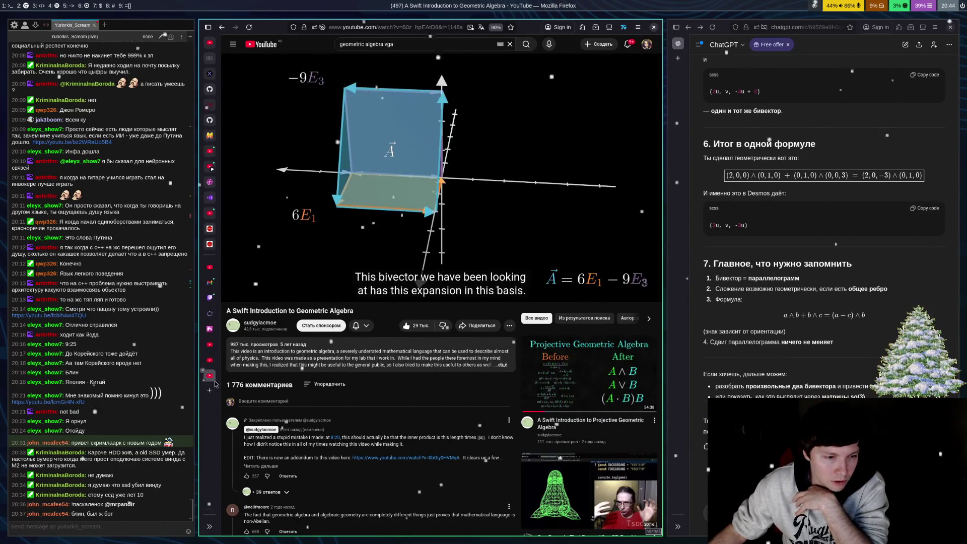
scroll(487, 270, "down", 3)
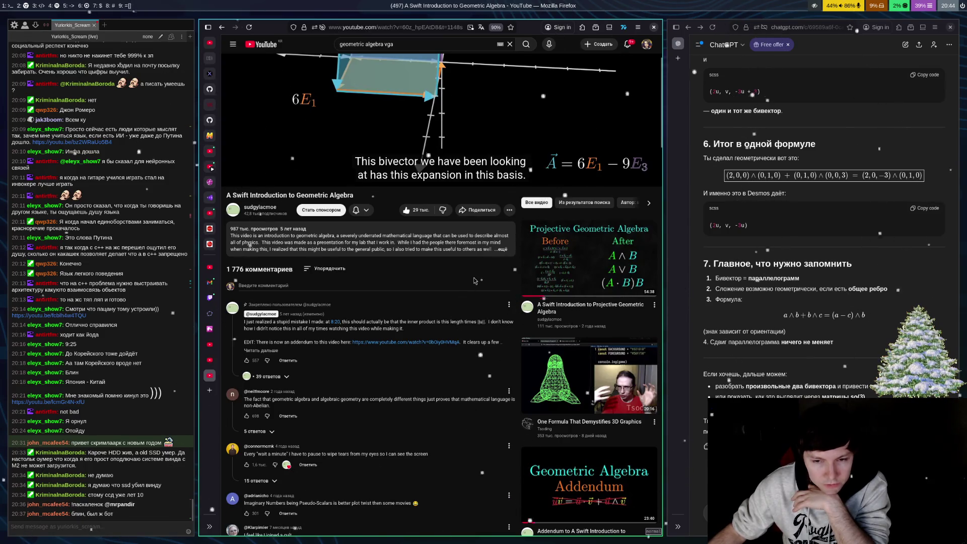
scroll(474, 281, "up", 3)
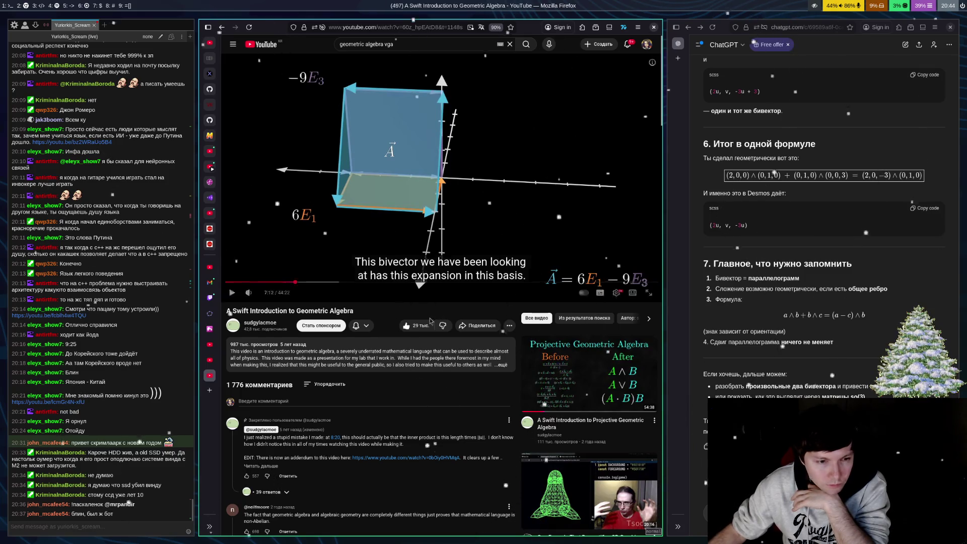
left_click(210, 360)
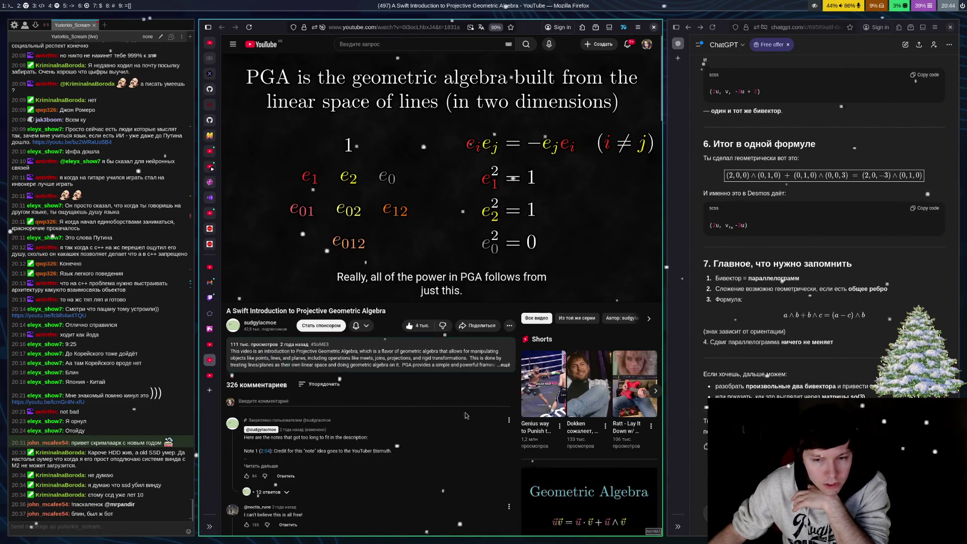
Step: Open the Ratt guitar Short, like it, and go back to the PGA video
right_click(630, 426)
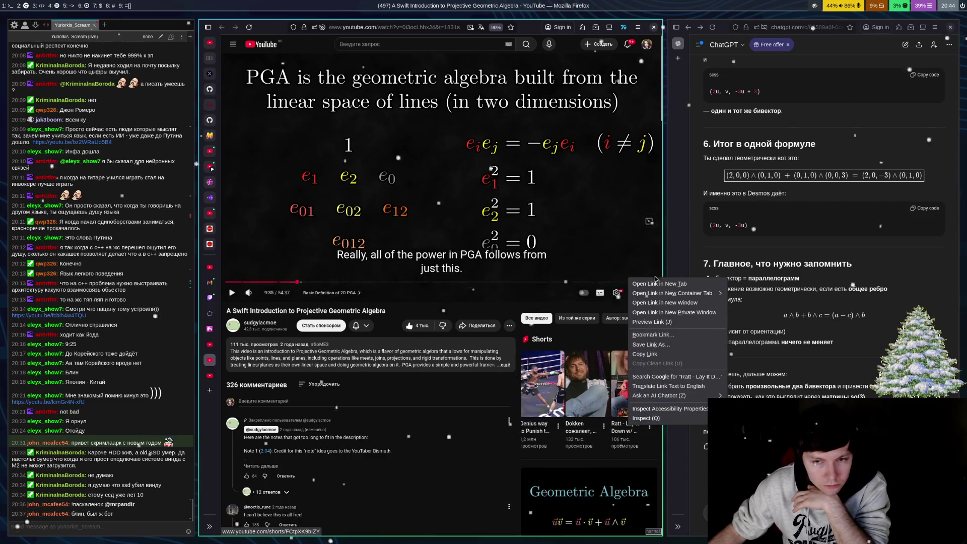
key("Escape")
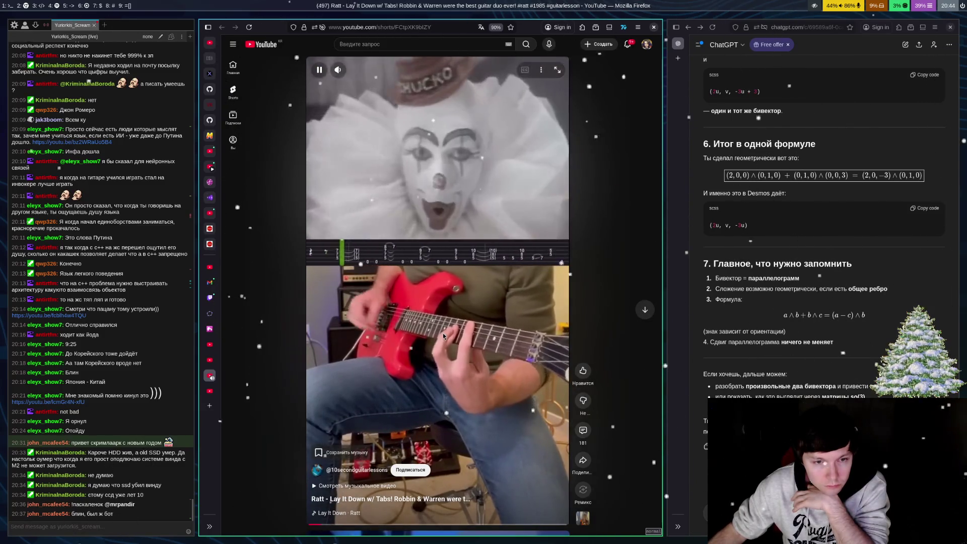
left_click(583, 370)
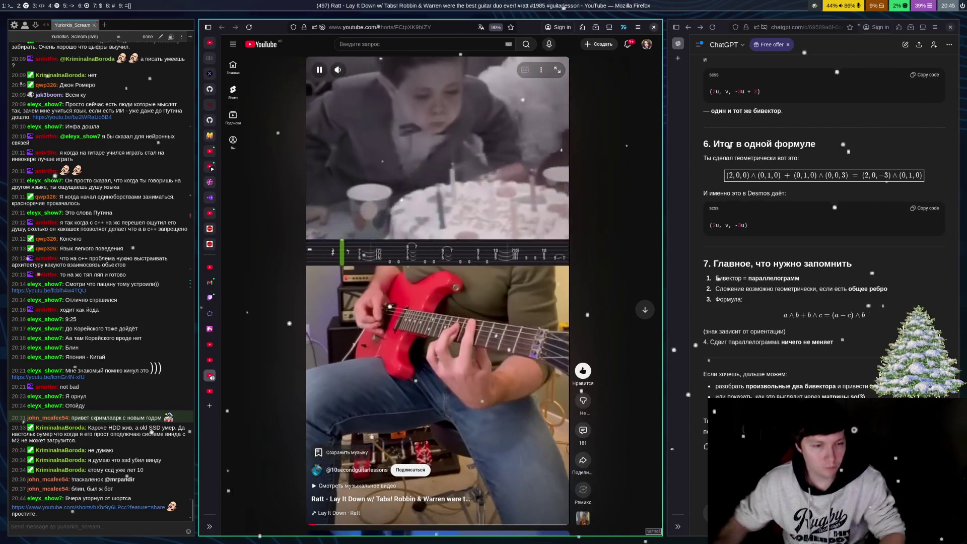
key("alt+Left")
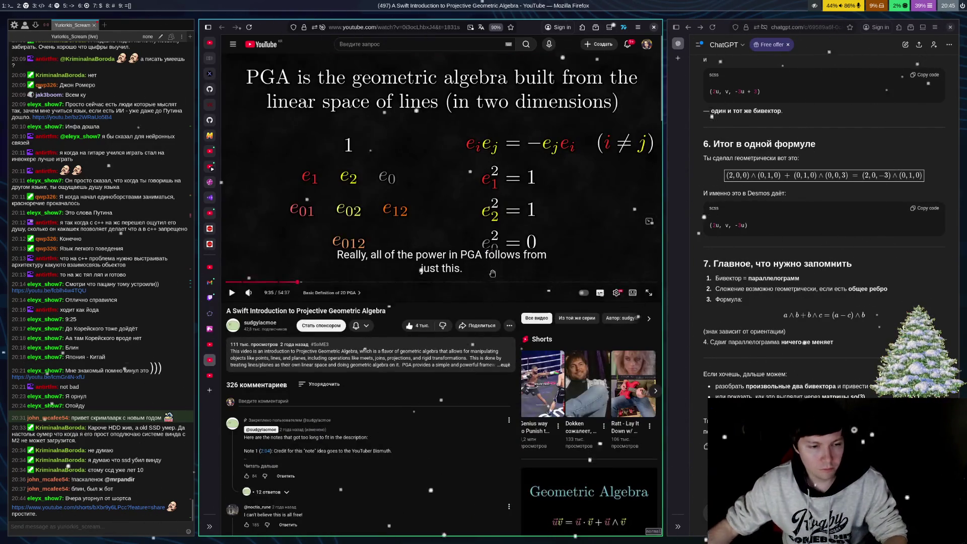
Step: Watch the dog Short linked in the chat, pausing it repeatedly, then return to the PGA video
left_click(118, 509)
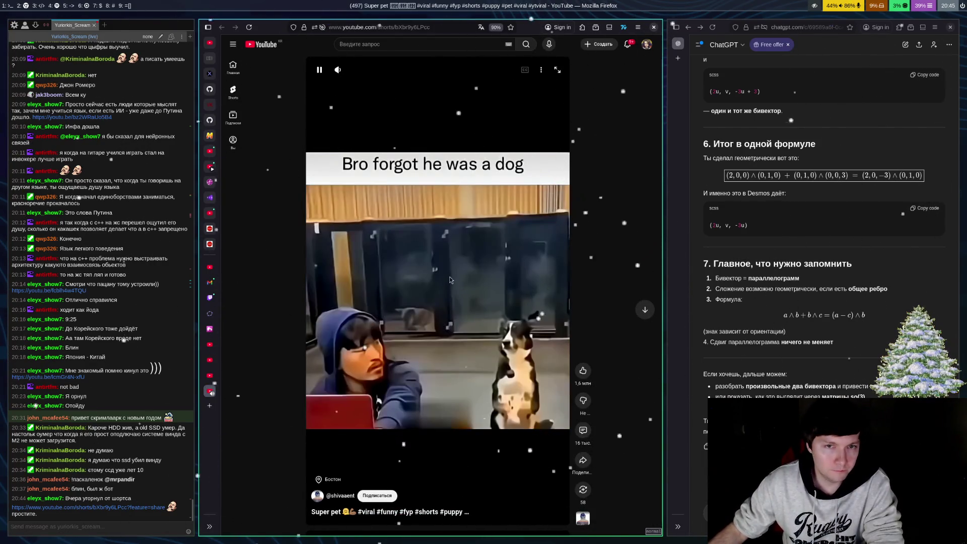
left_click(449, 276)
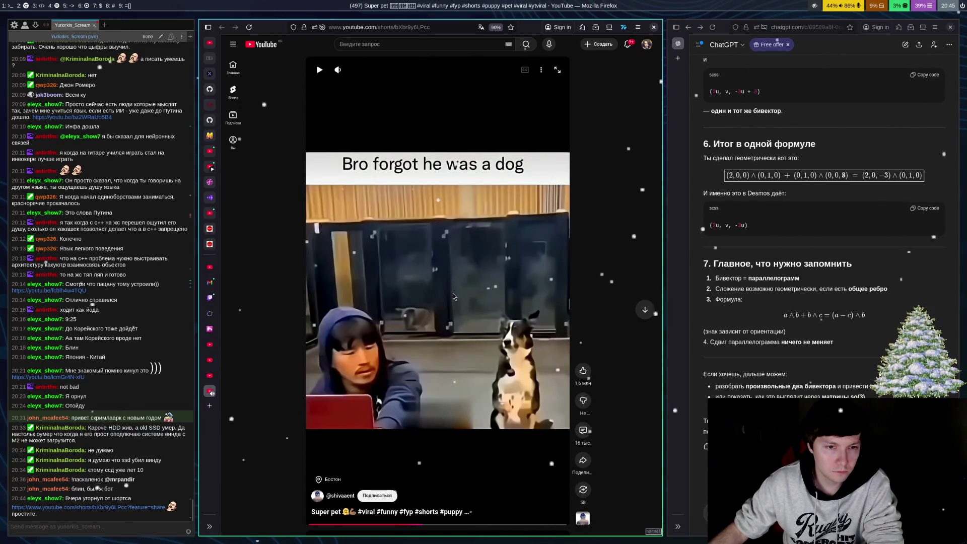
left_click(452, 295)
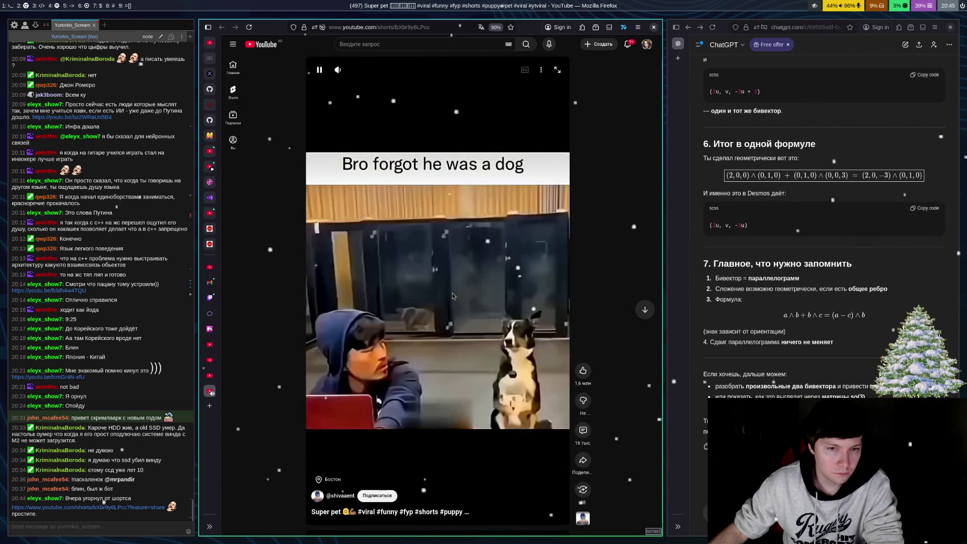
left_click(435, 331)
left_click(456, 319)
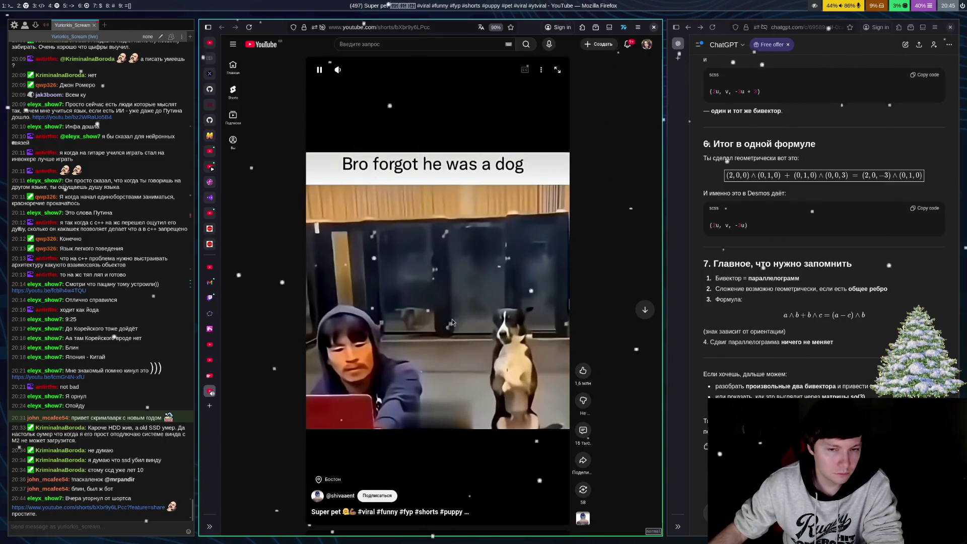
left_click(452, 319)
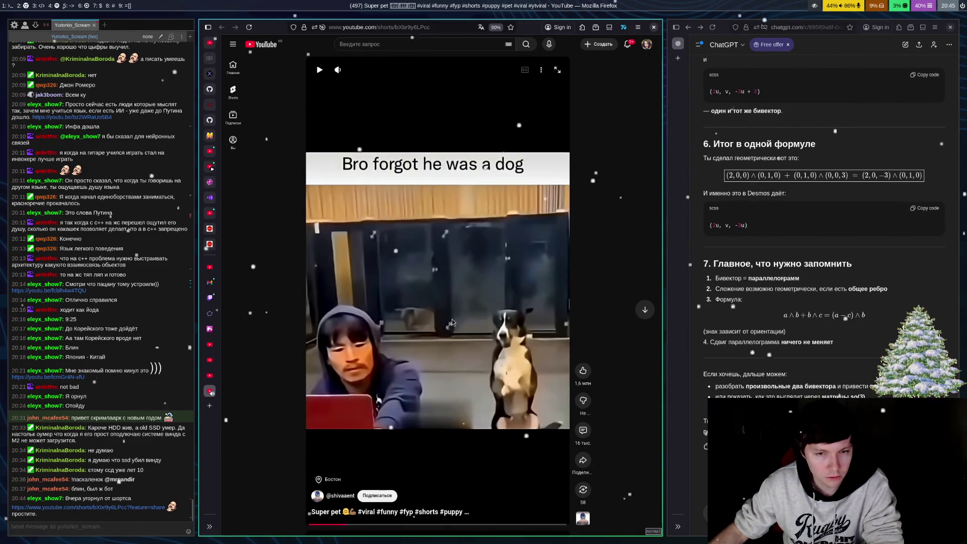
left_click(485, 295)
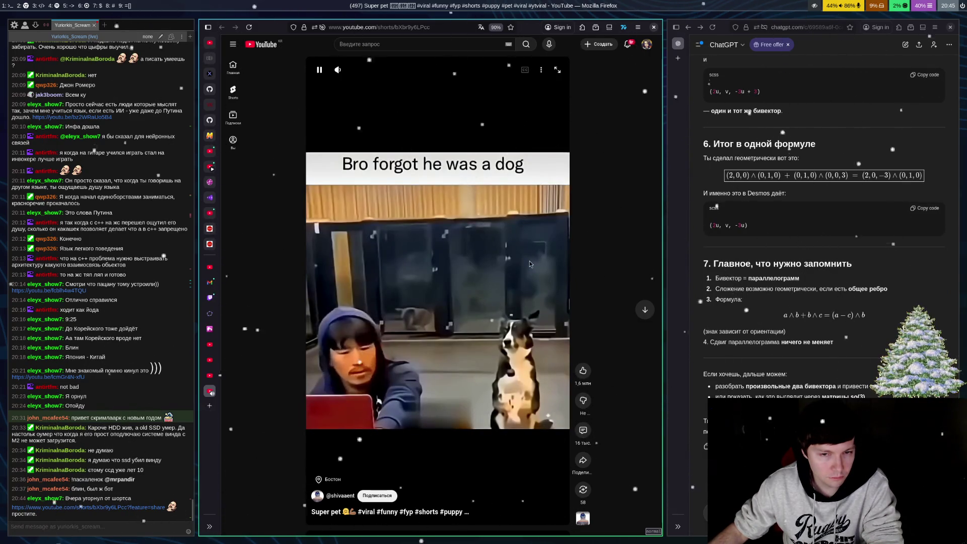
left_click(536, 285)
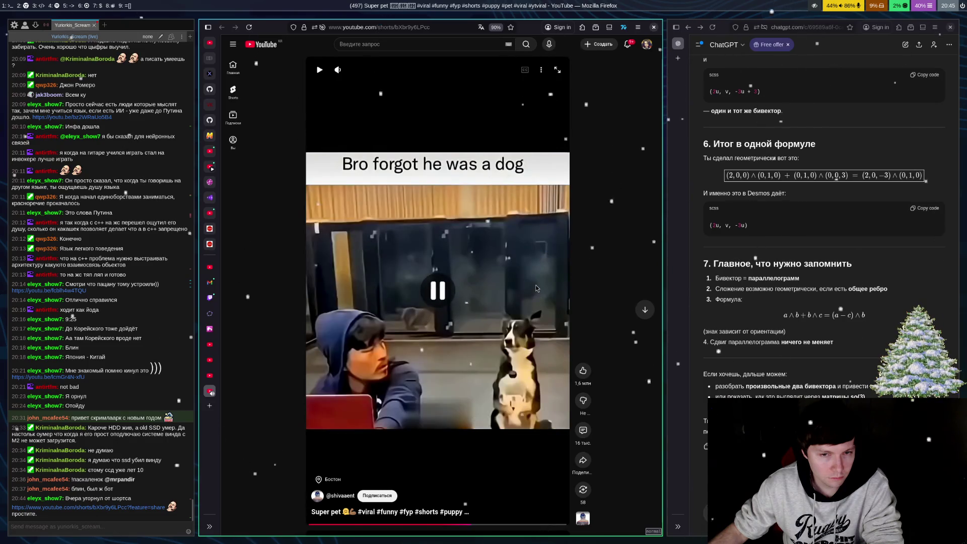
left_click(536, 285)
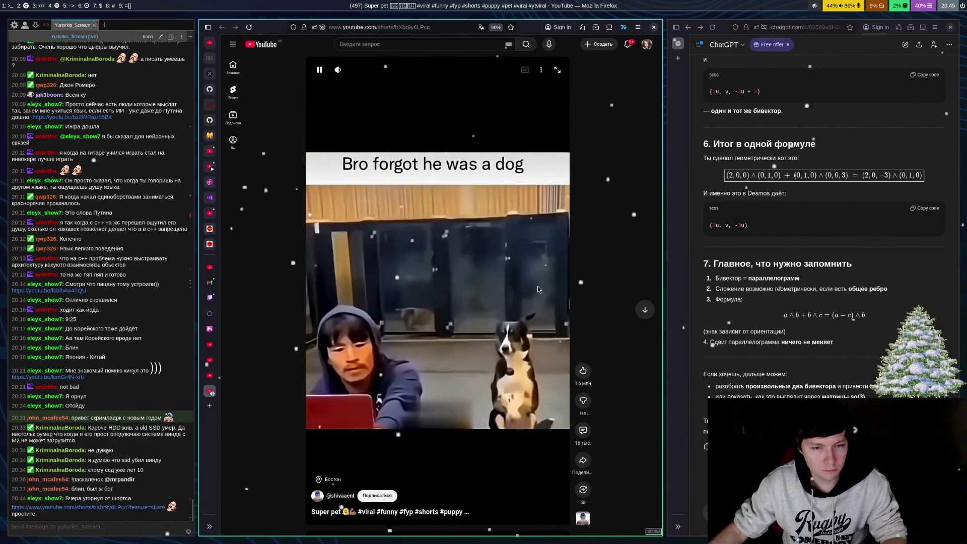
key("alt+Left")
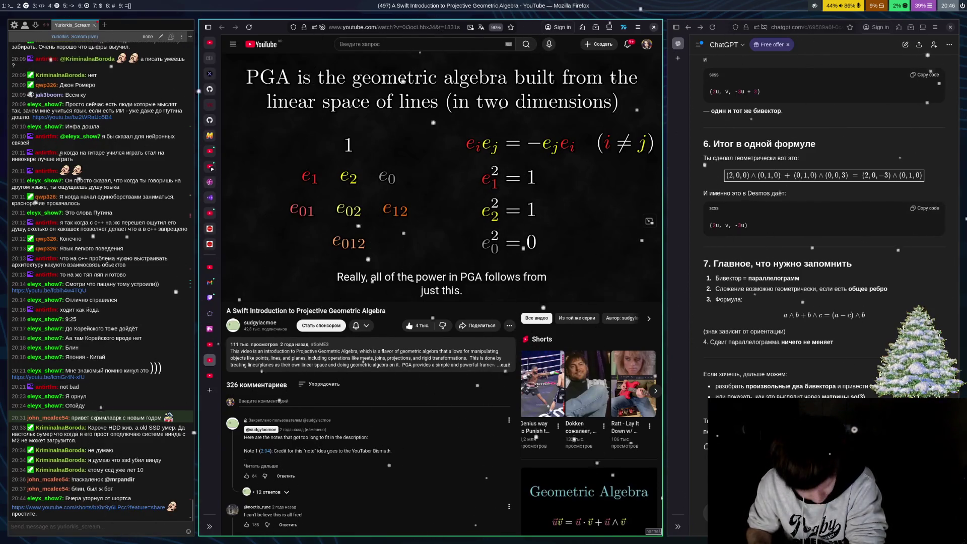
mouse_move(948, 6)
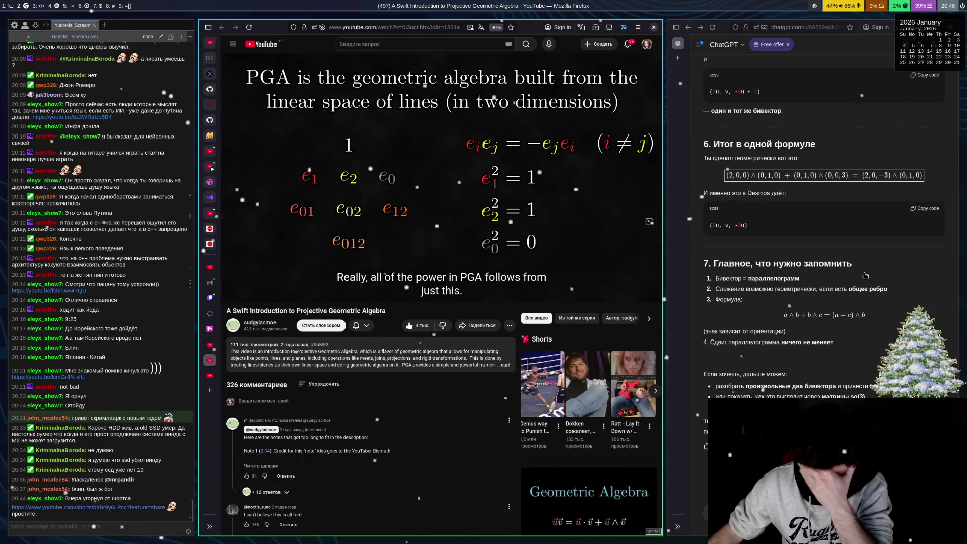
scroll(863, 277, "up", 6)
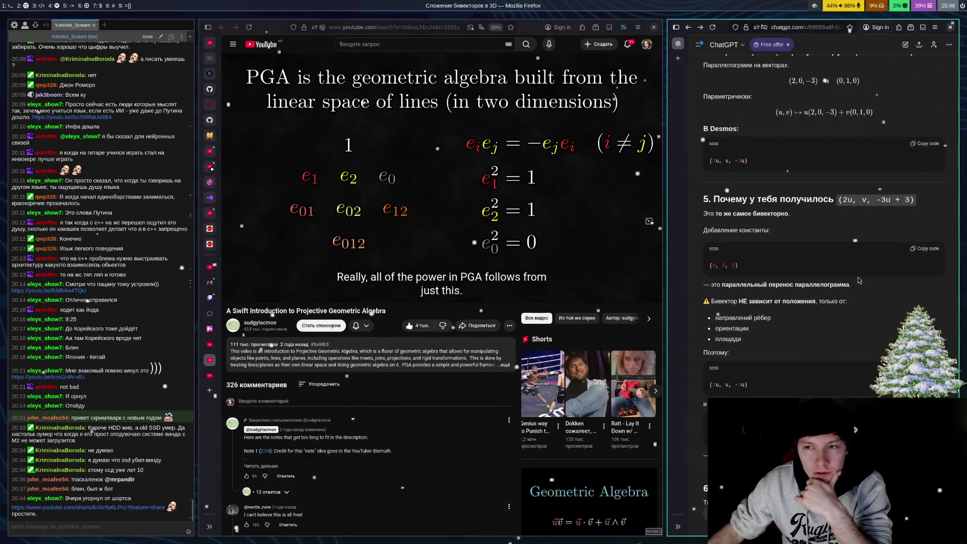
scroll(859, 281, "up", 2)
scroll(829, 296, "up", 3)
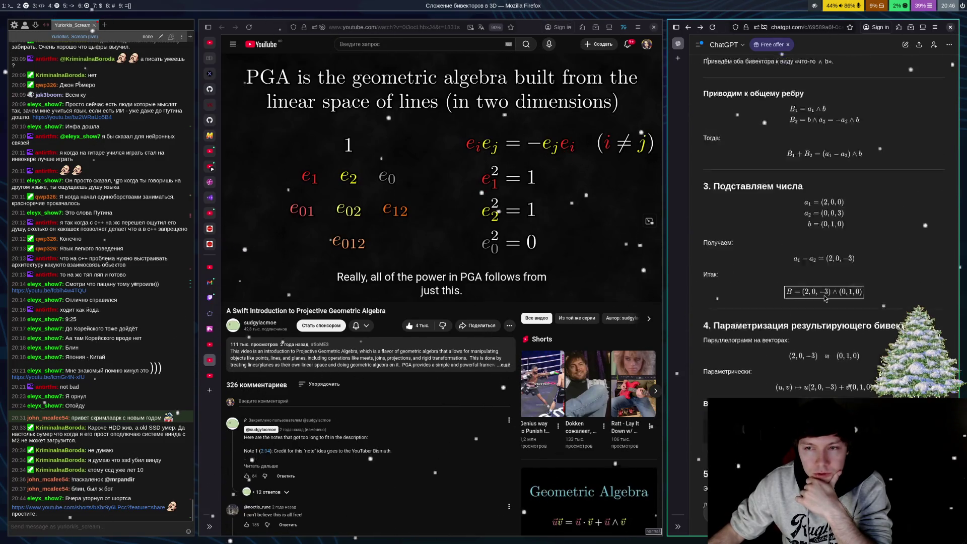
scroll(824, 299, "up", 2)
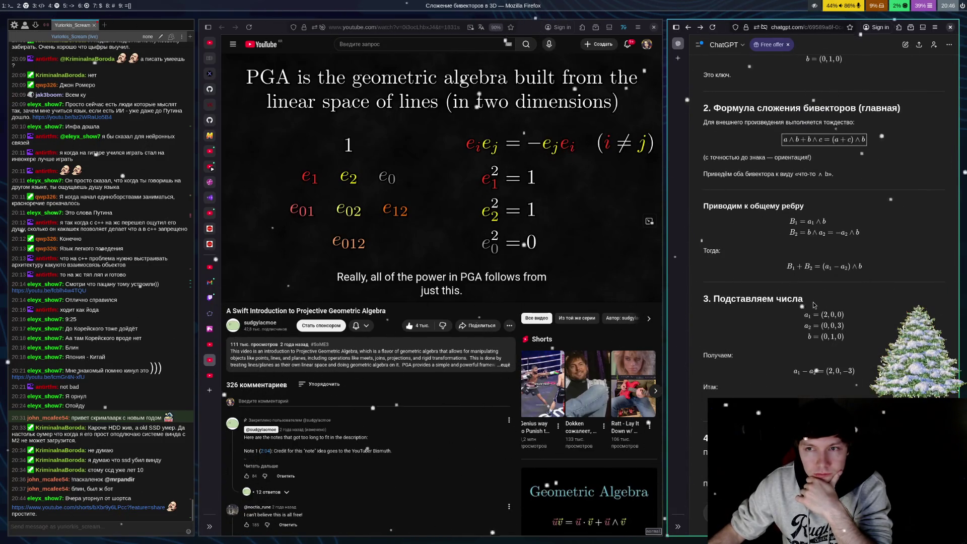
scroll(859, 284, "down", 1)
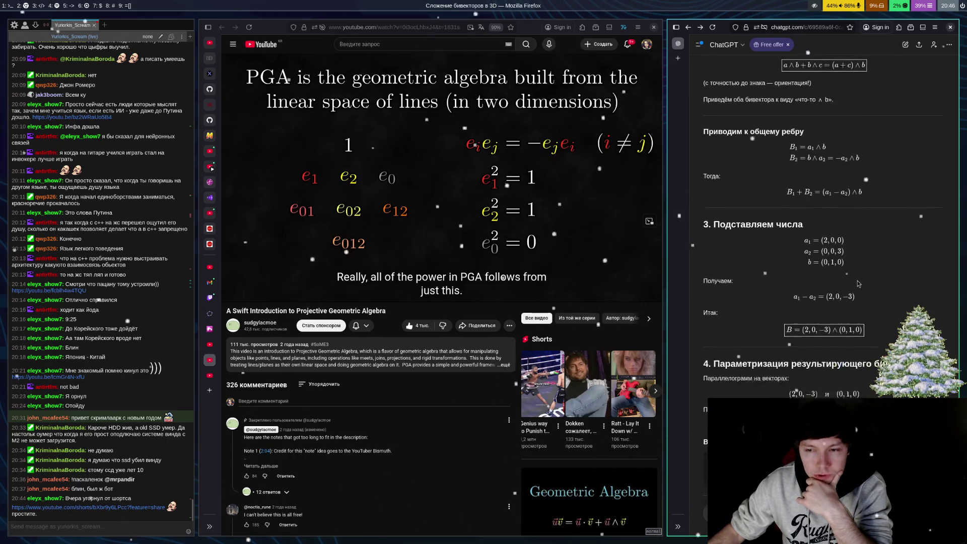
scroll(858, 284, "down", 1)
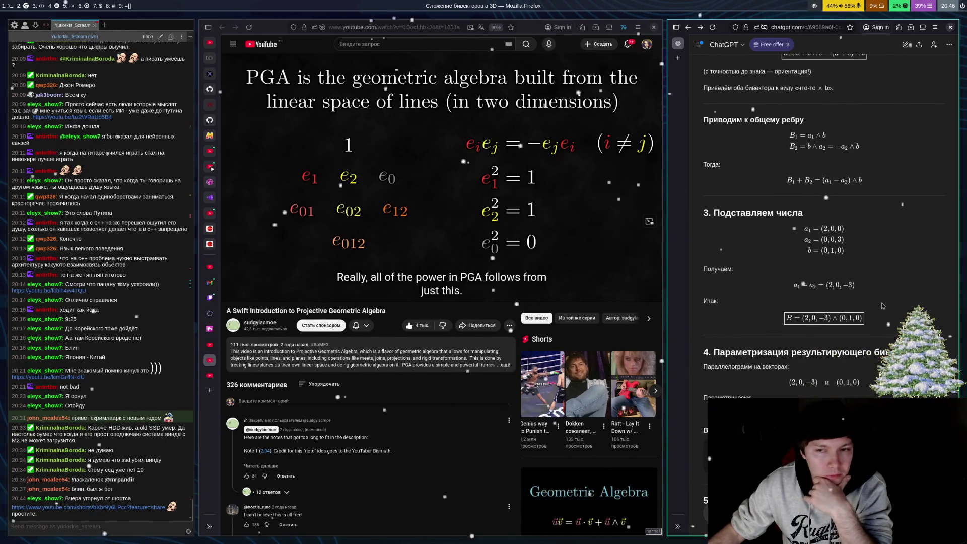
scroll(883, 306, "up", 1)
Step: In the Desmos graph, remove and retype the +3 offset in the green resultant (2u, v, −3u+3)
left_click(214, 327)
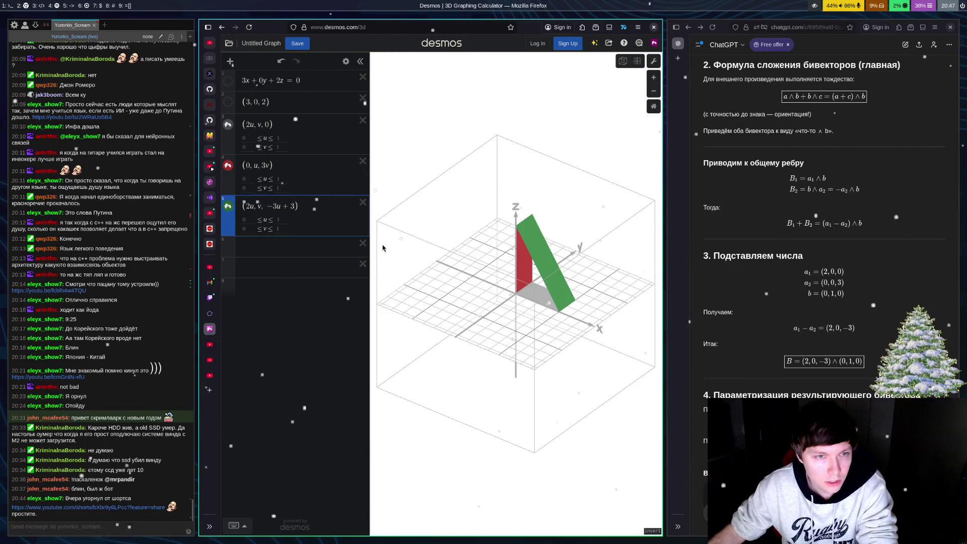
key("BackSpace")
key("BackSpace")
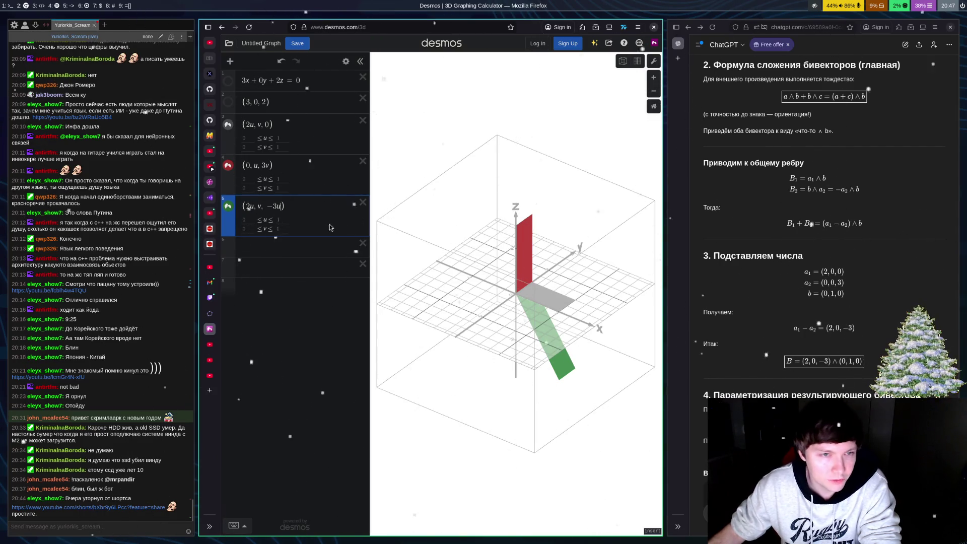
type("+3")
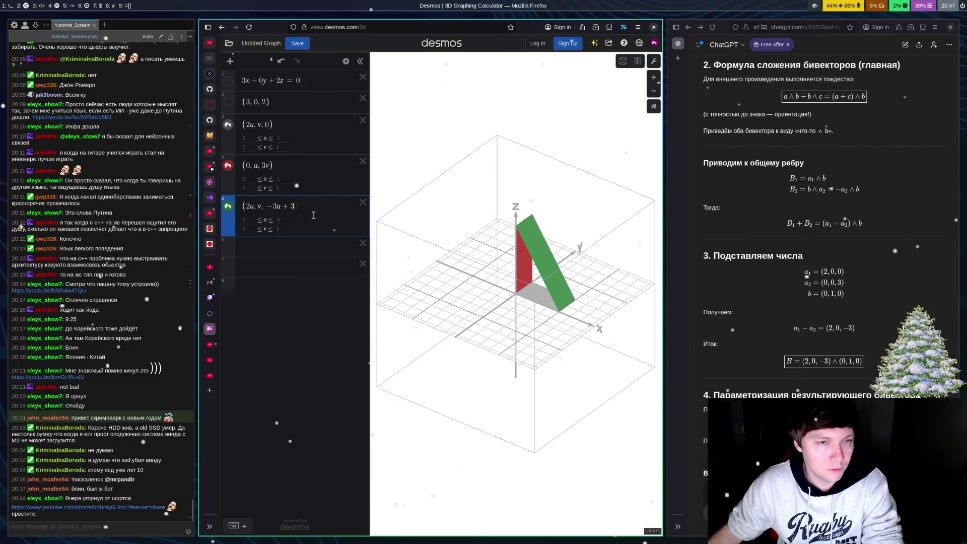
key("BackSpace")
key("BackSpace")
key("BackSpace")
key("BackSpace")
key("BackSpace")
key("BackSpace")
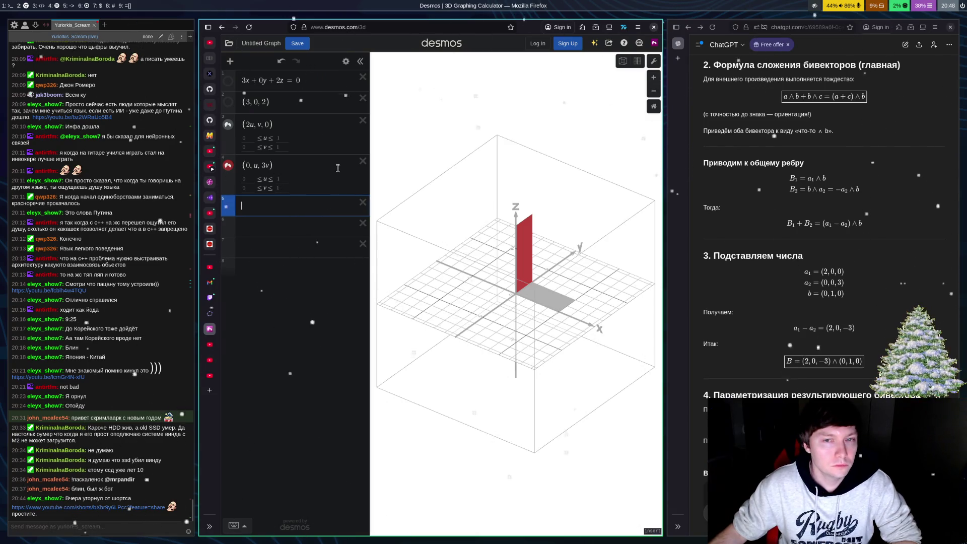
Step: Delete the plane 3x+0y+2z=0 and point (3,0,2), then restore both with Ctrl+Z
left_click(362, 98)
left_click(363, 77)
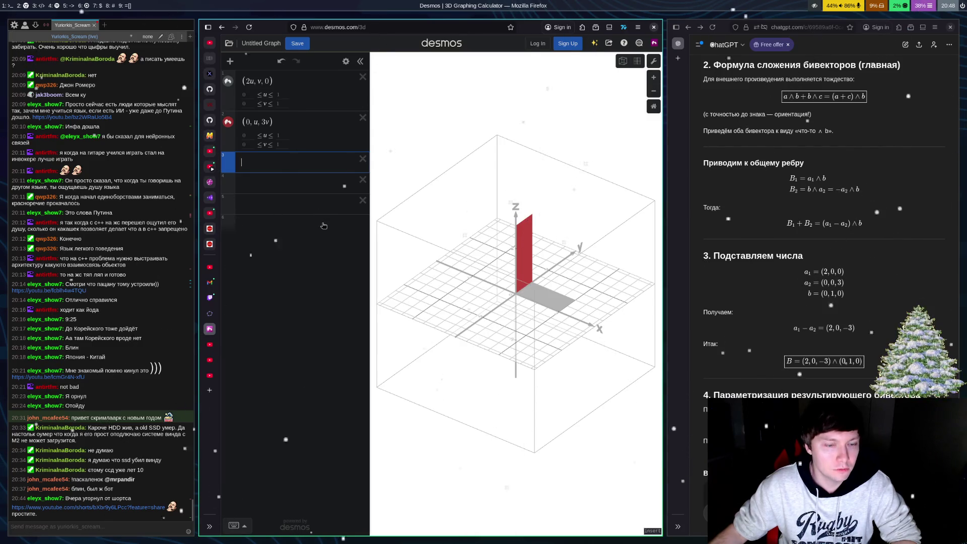
key("ctrl+z")
key("ctrl+z")
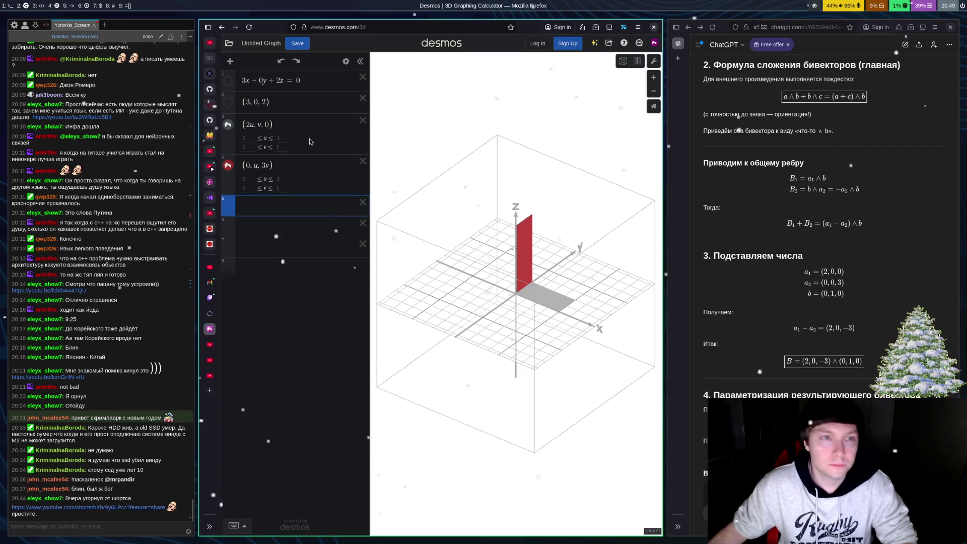
Step: Insert 4 before v in the grey parallelogram so it reads (2u, 4v, 0)
key("Escape")
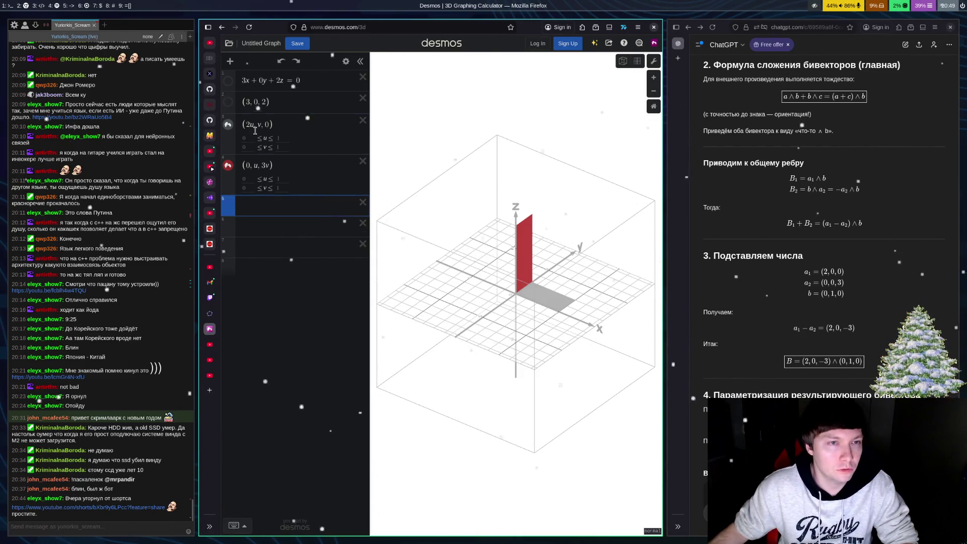
left_click(255, 126)
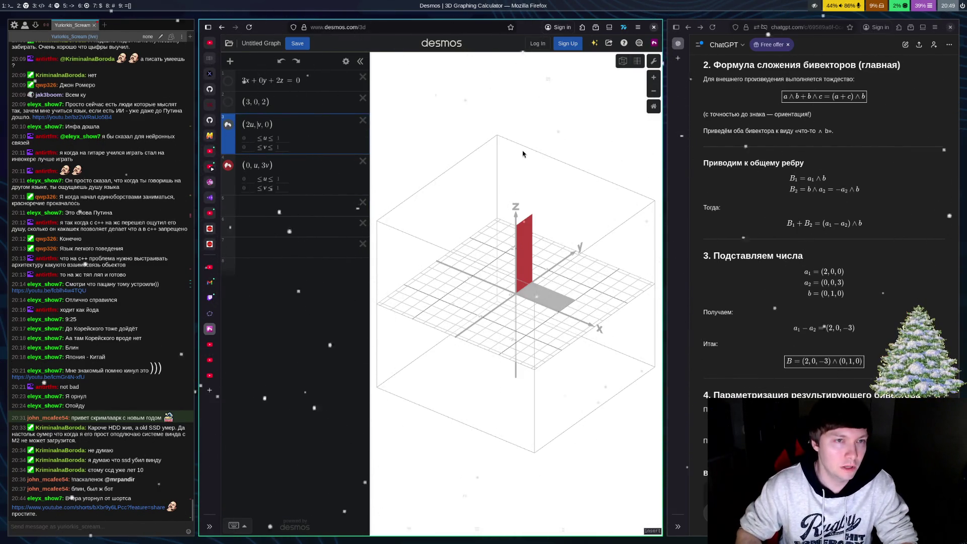
type("4")
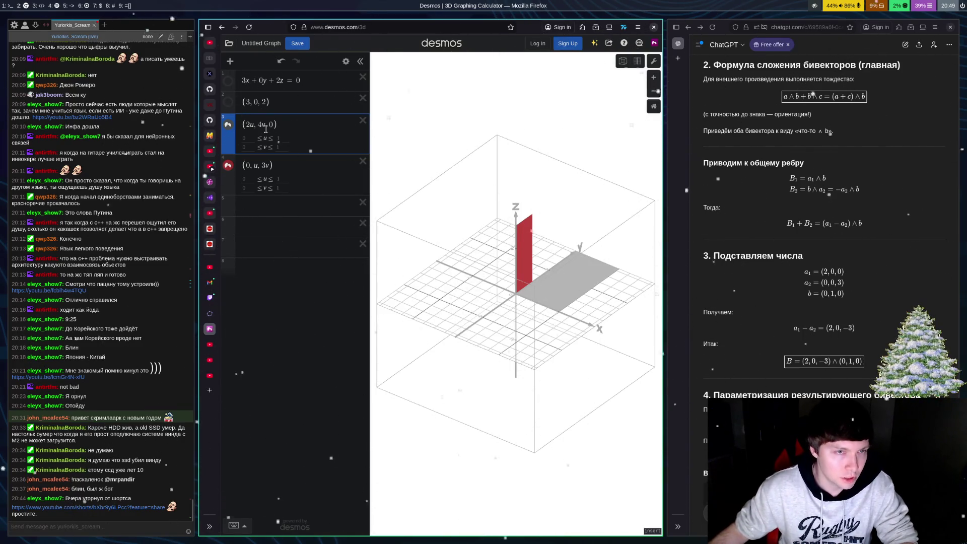
Step: Rewrite the grey parallelogram expression as (4u, v, 0)
key("BackSpace")
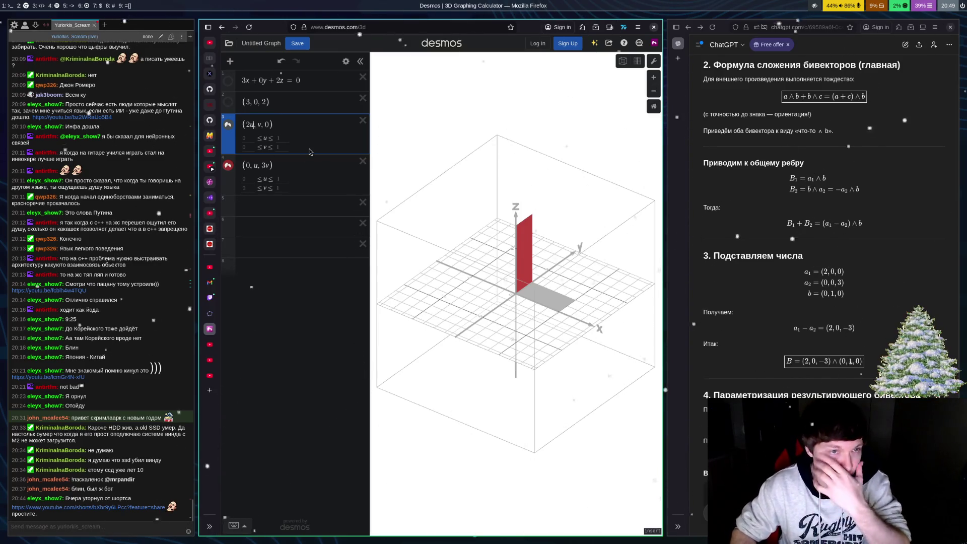
key("Left")
key("Left")
key("BackSpace")
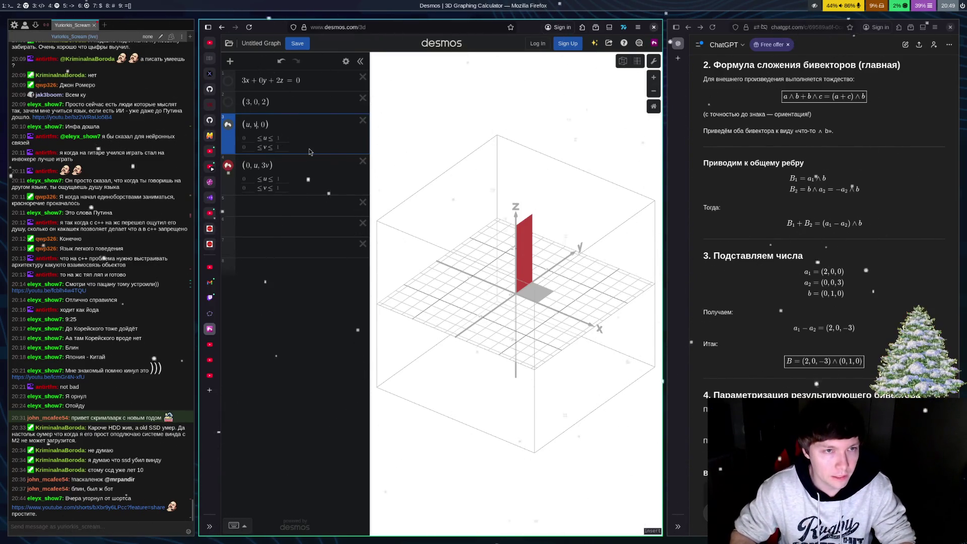
type("4")
key("Down")
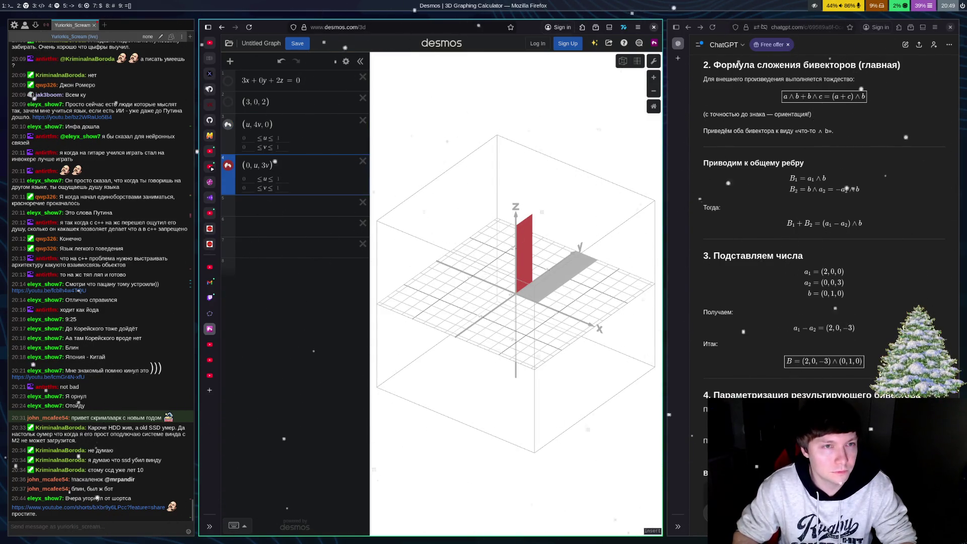
key("Up")
key("Up")
key("Down")
key("Down")
key("Up")
key("Up")
key("Down")
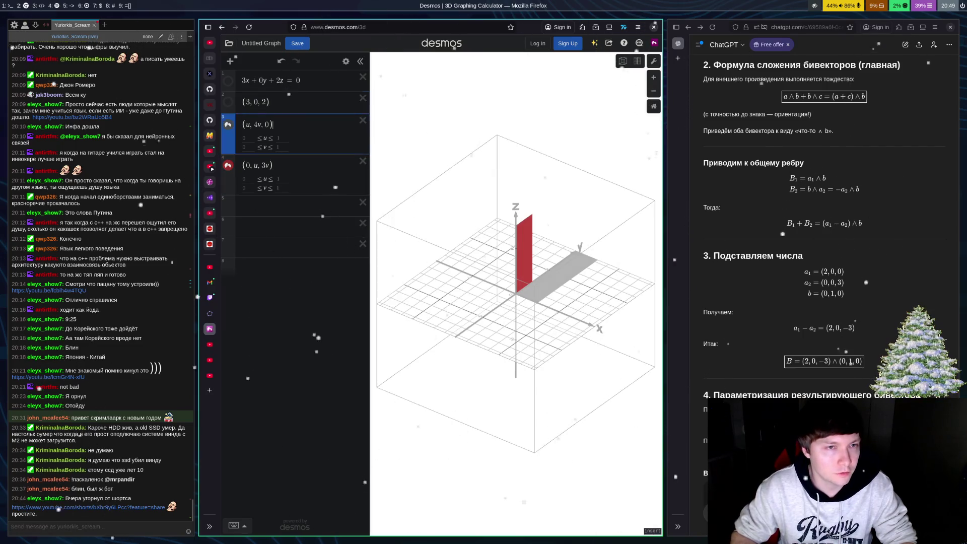
key("BackSpace")
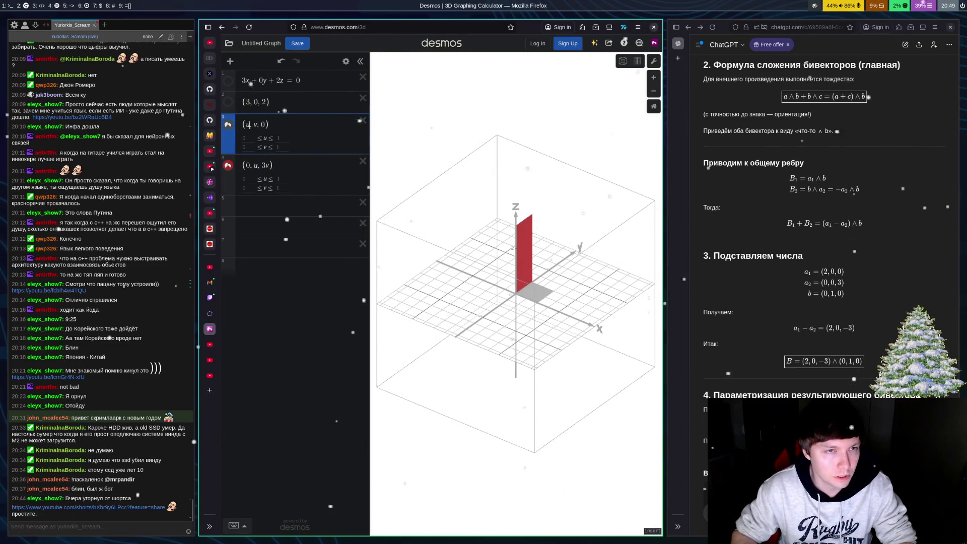
type("4")
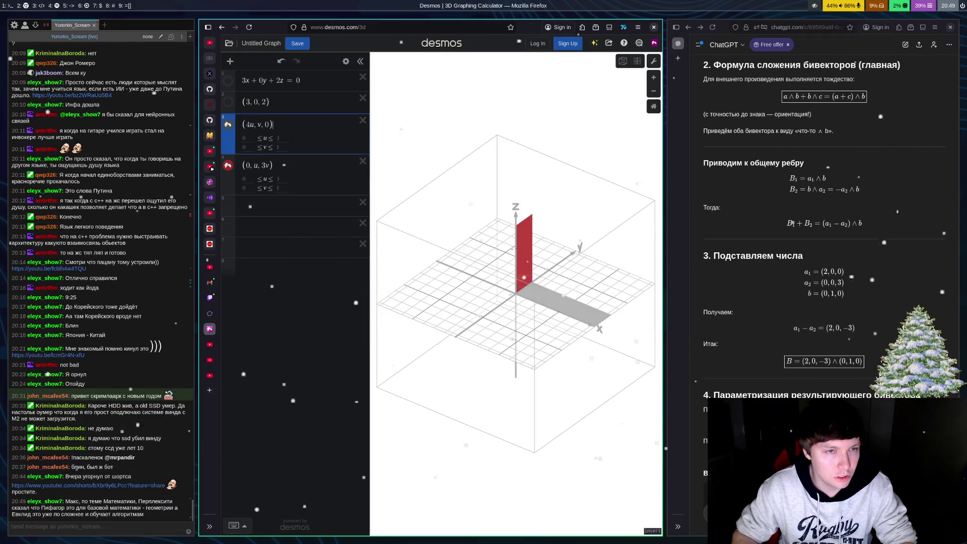
Step: Change the red parallelogram from (0, u, 3v) to (0, u, 5v) and zoom out
key("Down")
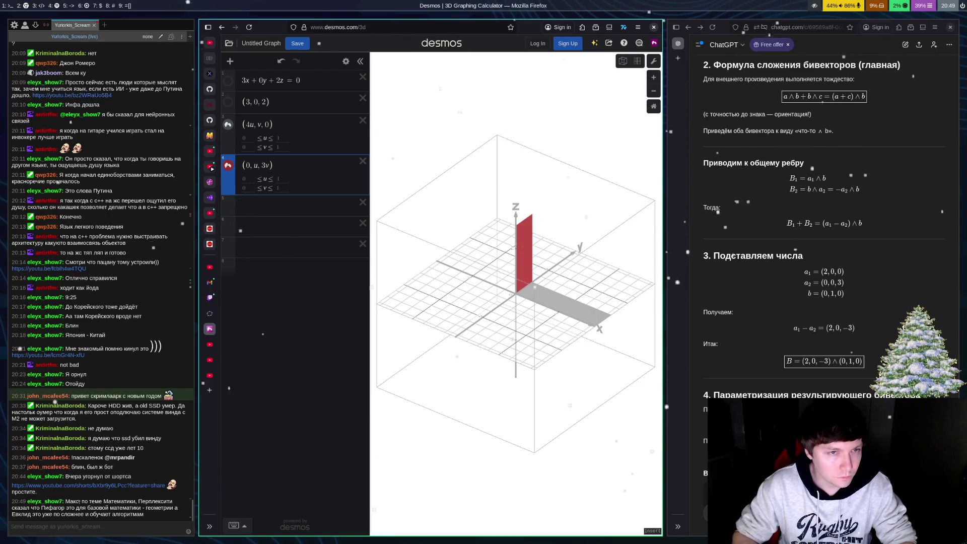
key("BackSpace")
type("5")
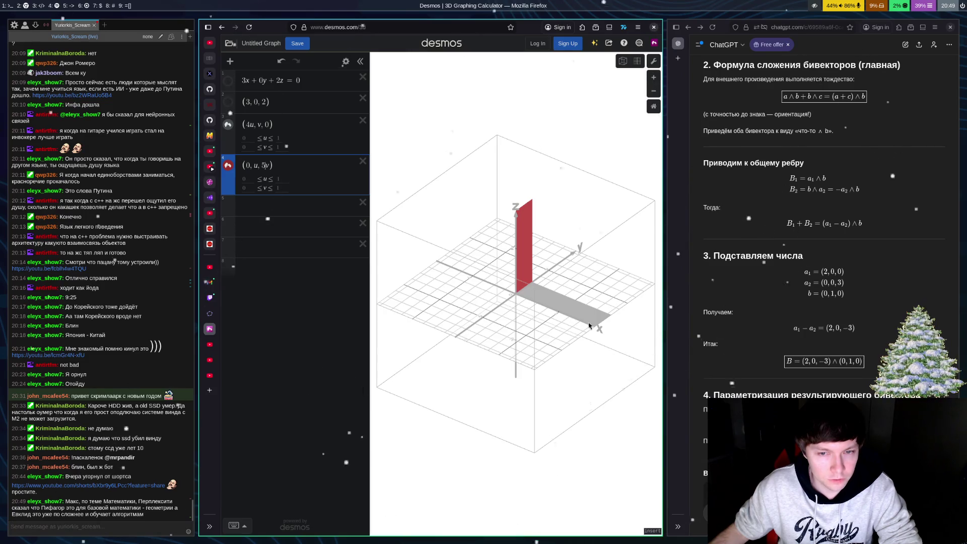
scroll(585, 323, "down", 4)
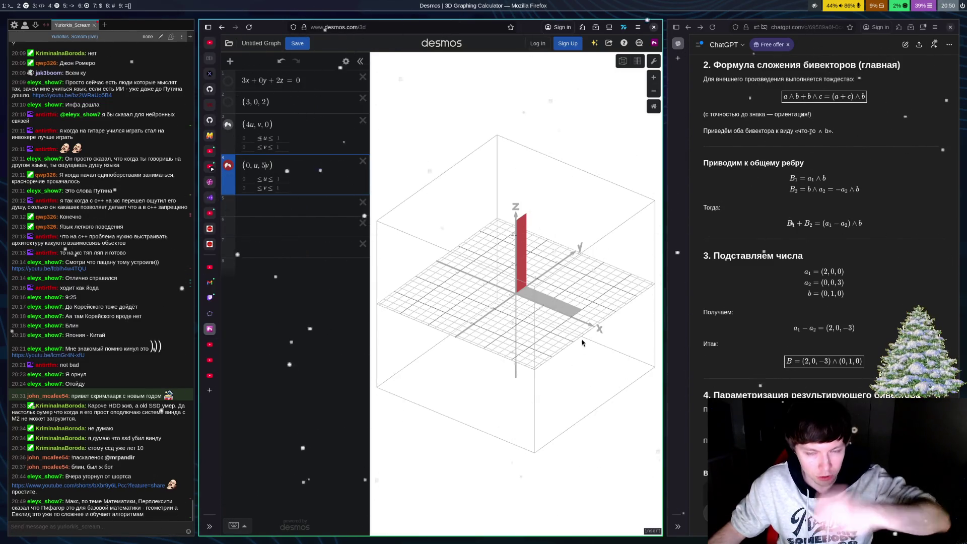
Step: Enter (4u, v, −5u) in the empty row 5 as the green resultant surface
left_click(227, 212)
type("(")
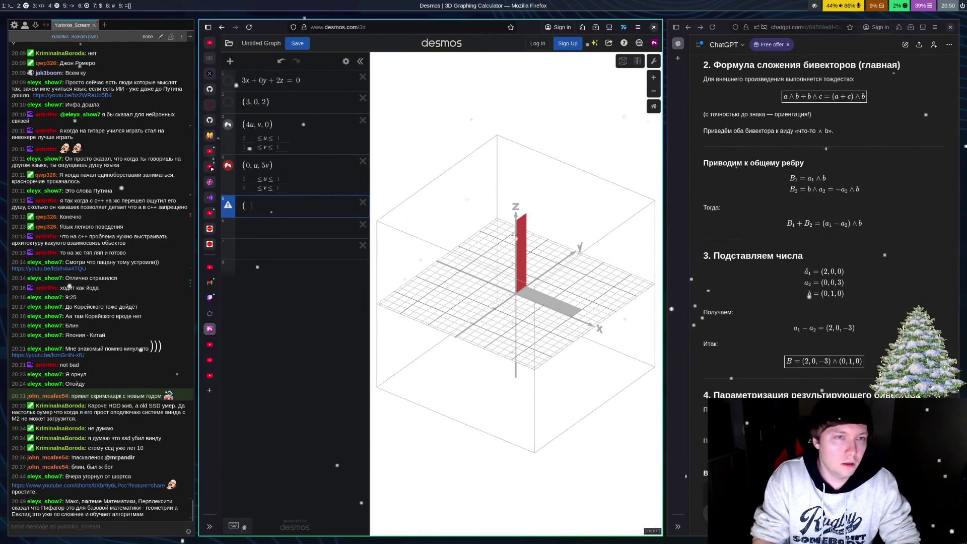
type("4u,")
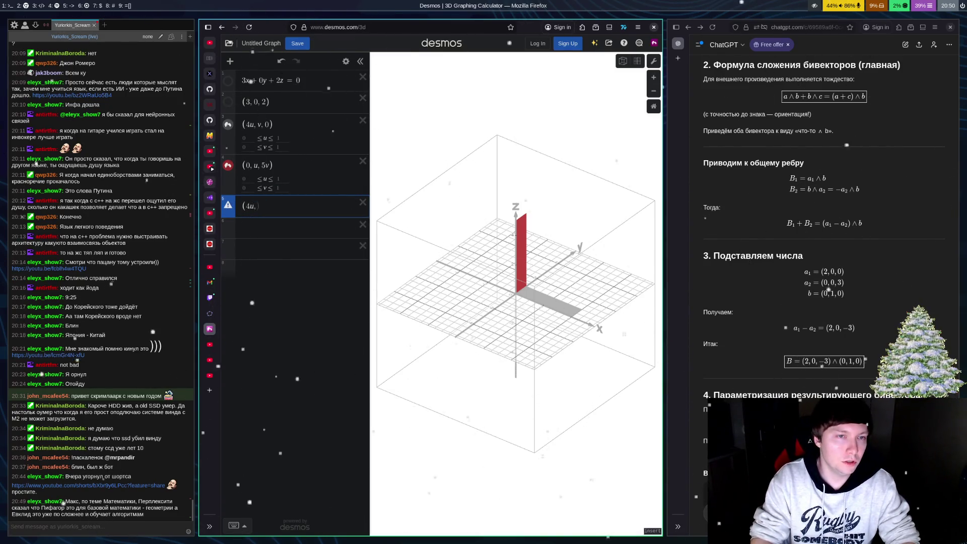
key("BackSpace")
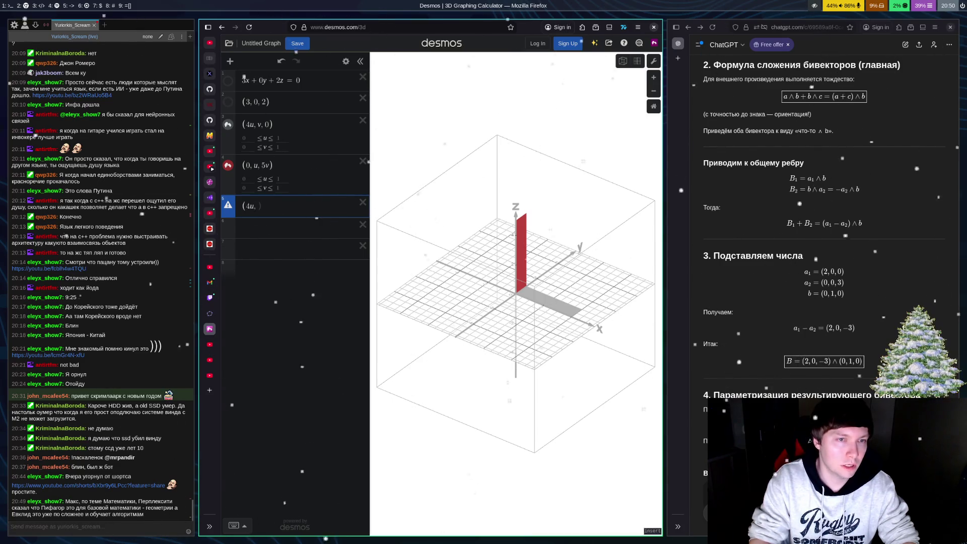
type("1")
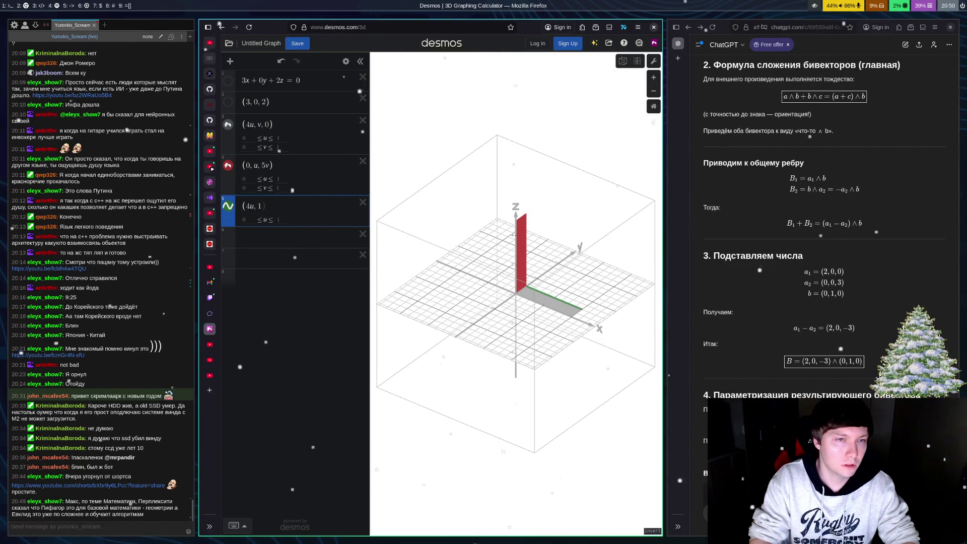
key("BackSpace")
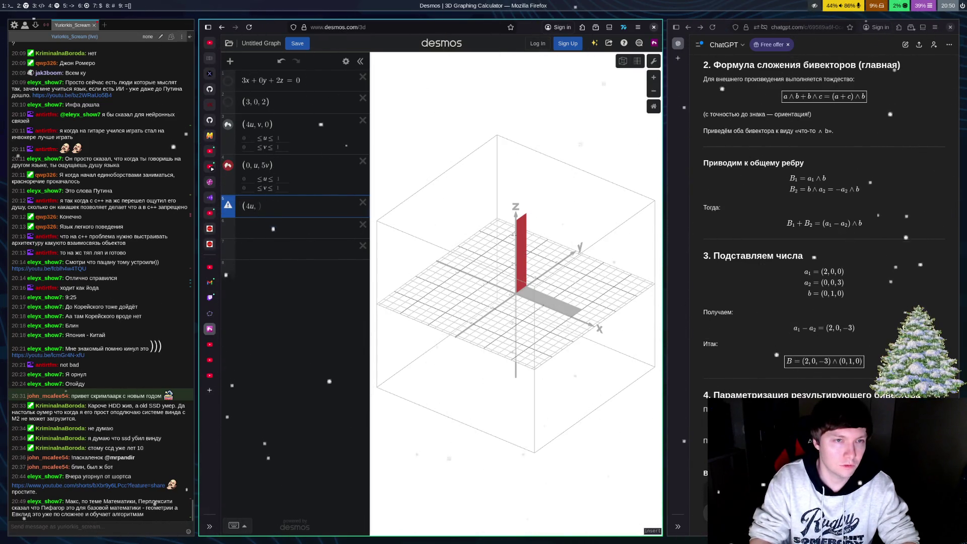
type("v, ")
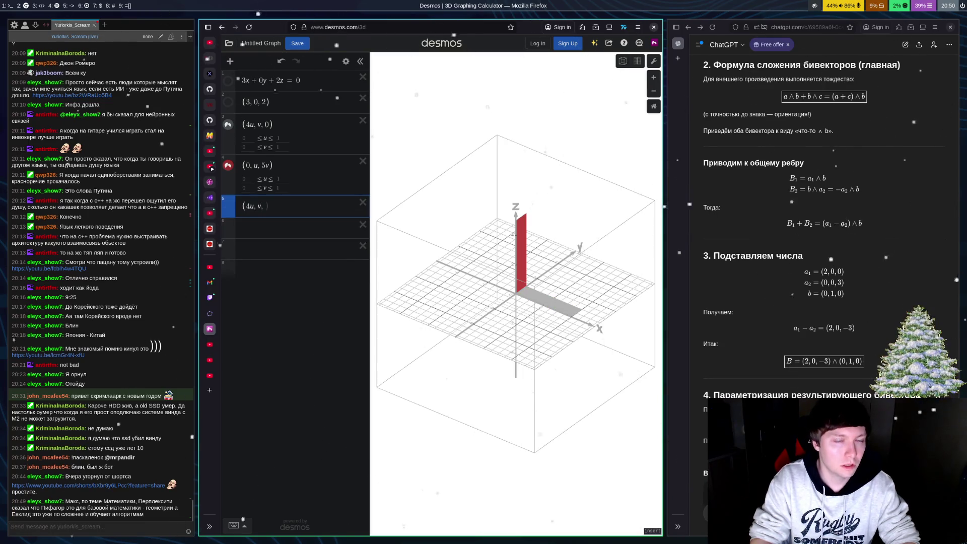
type("5v")
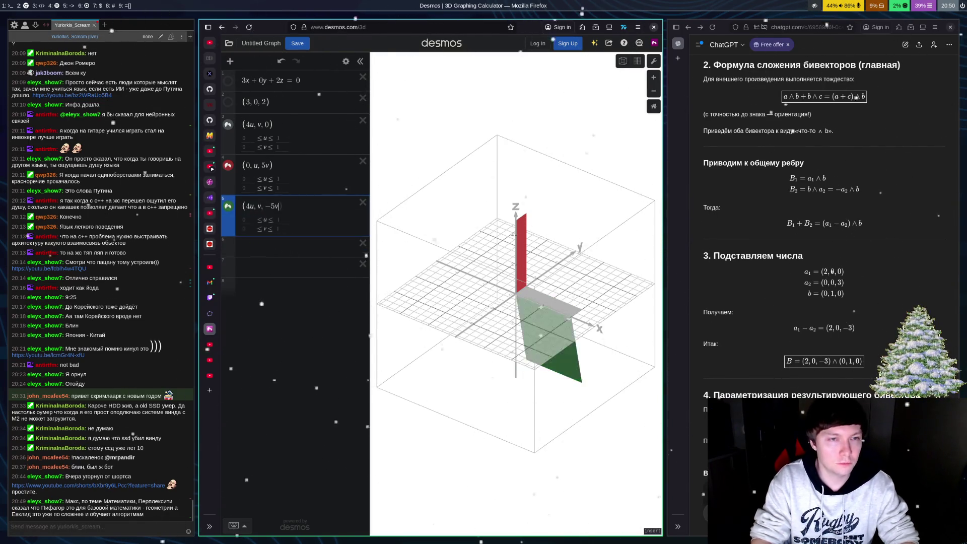
type("u")
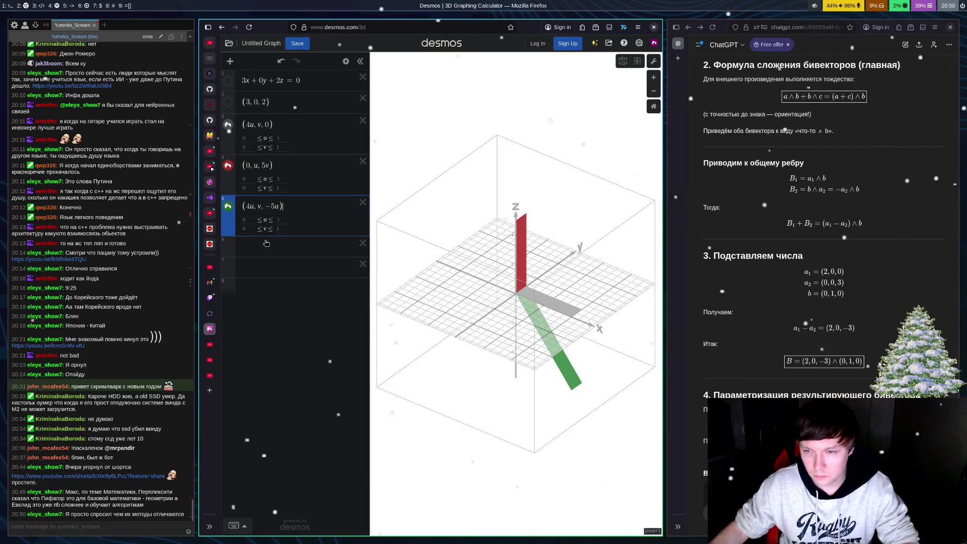
scroll(783, 285, "down", 3)
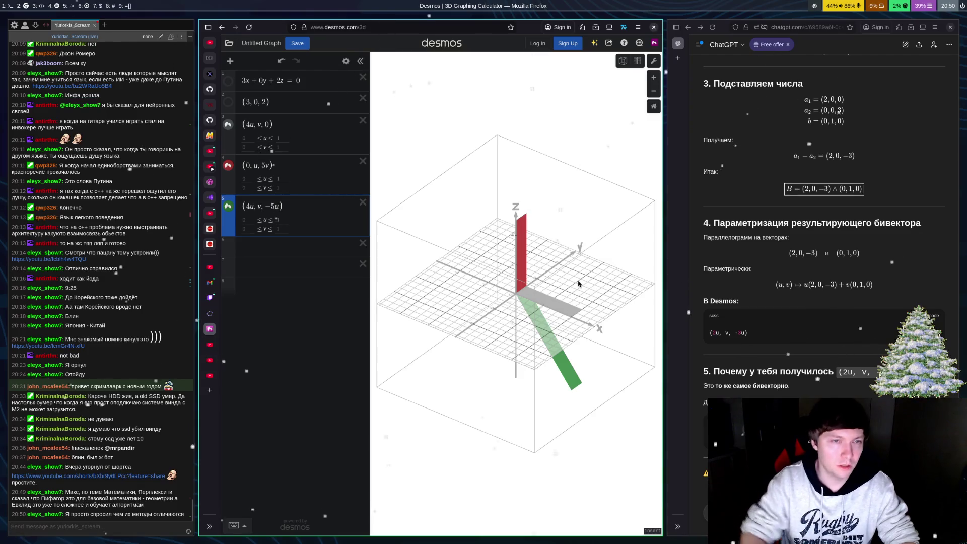
Step: Append +5 to the green resultant's z term, making it (4u, v, −5u+5)
type("+5")
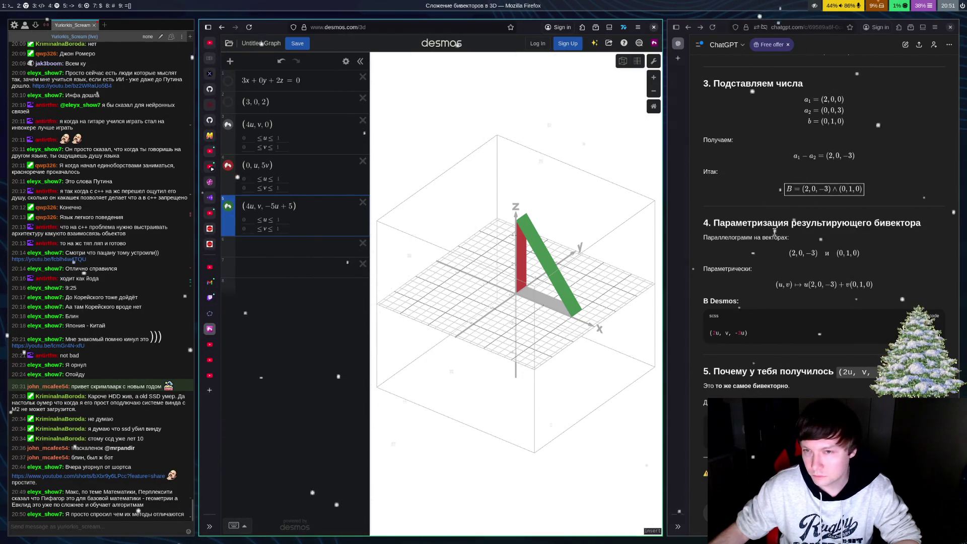
left_click(713, 232)
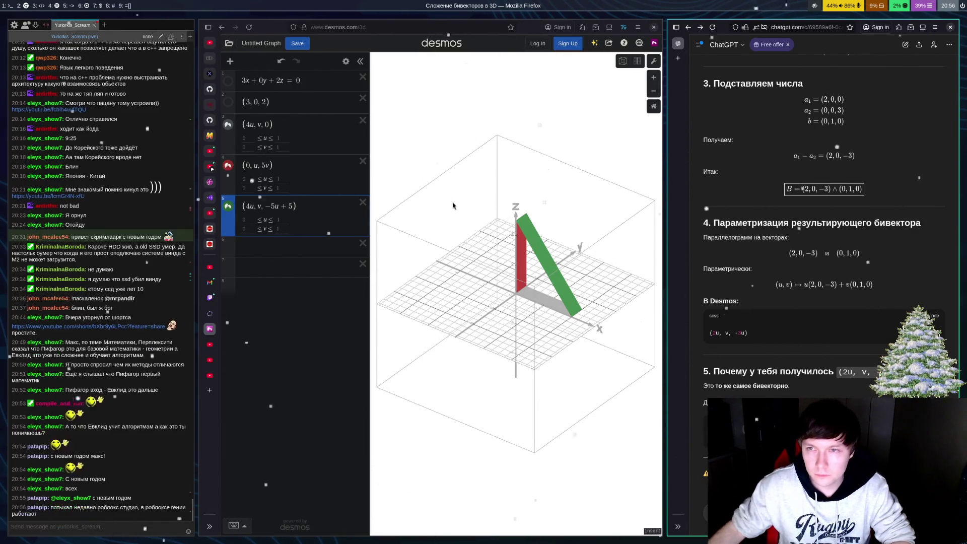
Step: Scroll the ChatGPT answer back up to section 1, 'Что у тебя задано в Desmos'
scroll(832, 302, "up", 5)
scroll(855, 323, "up", 4)
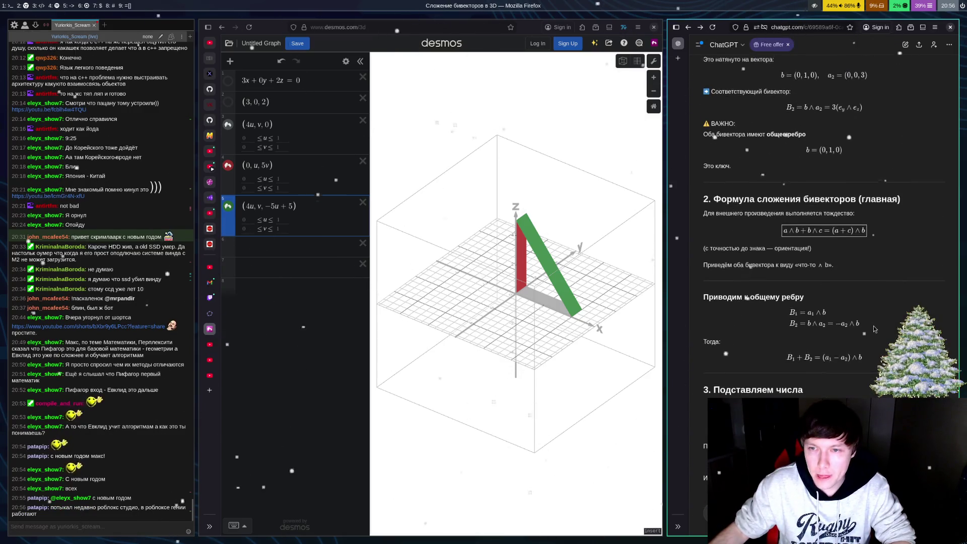
scroll(884, 333, "up", 1)
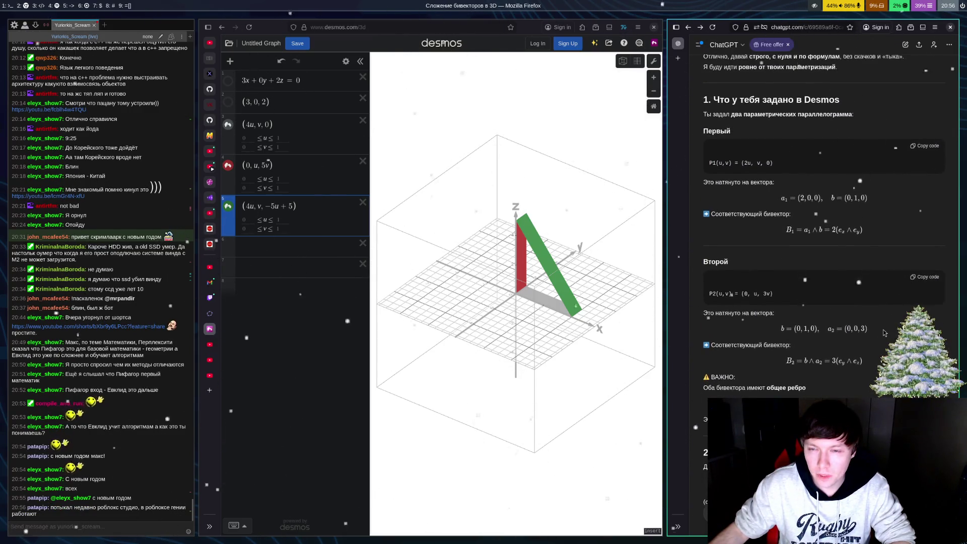